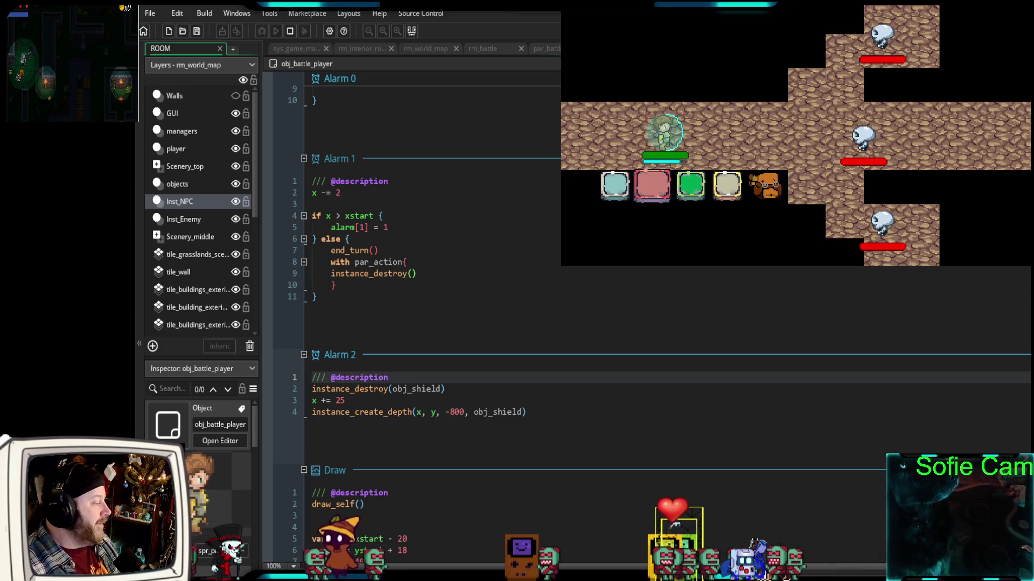
Test the defend and heavy attack actions in the running battle
left_click(543, 413)
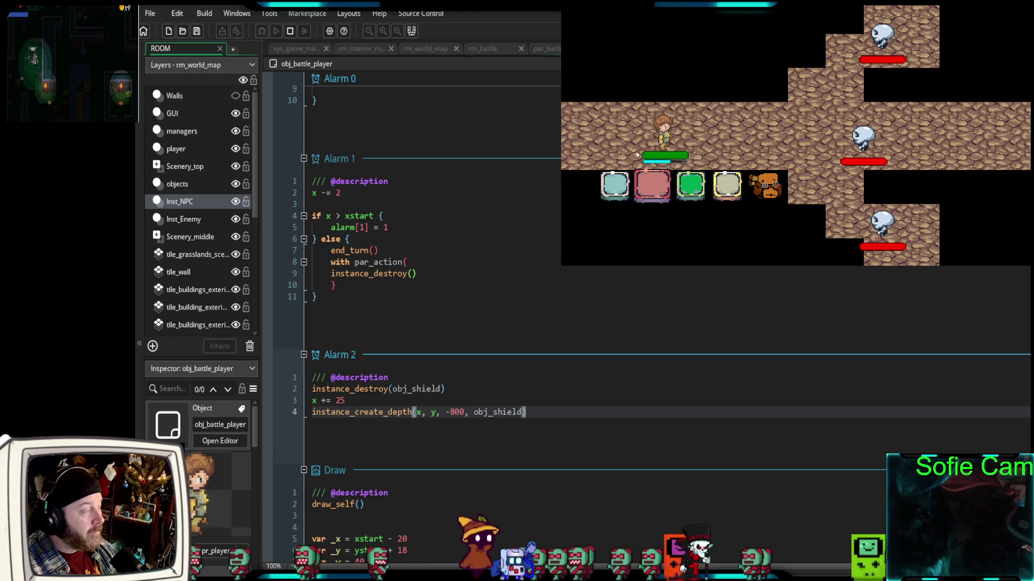
left_click(687, 189)
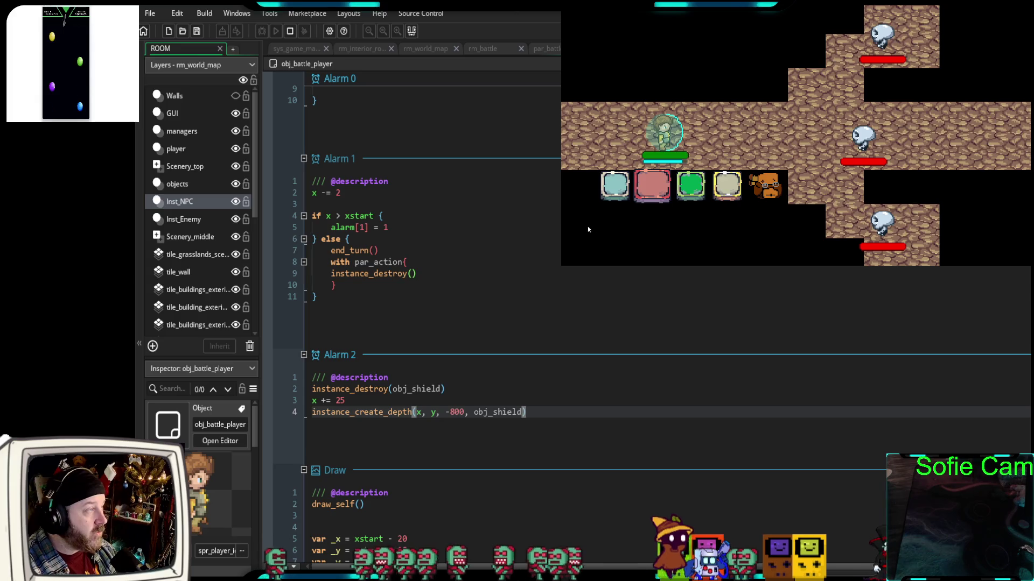
left_click(651, 190)
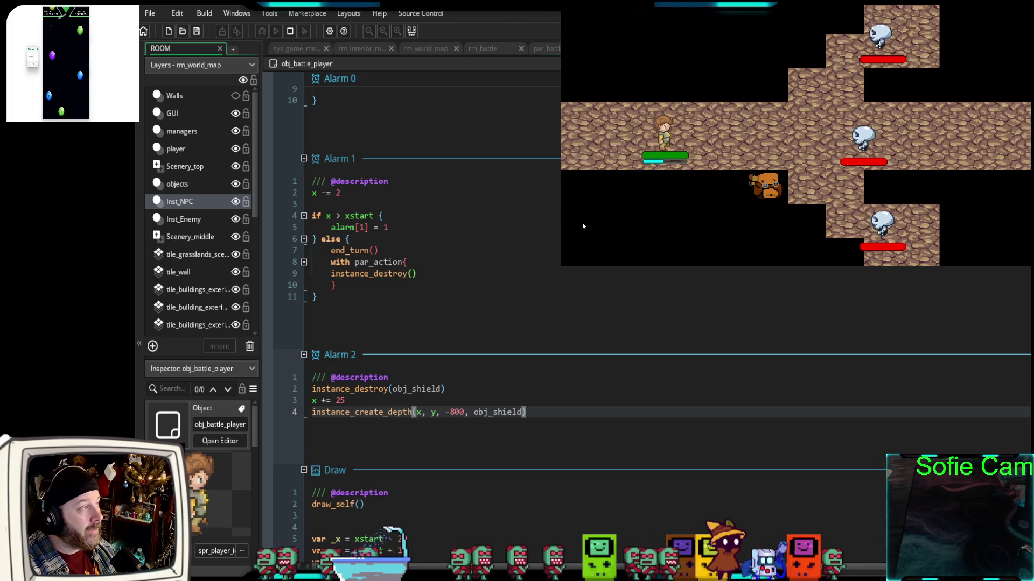
left_click(694, 187)
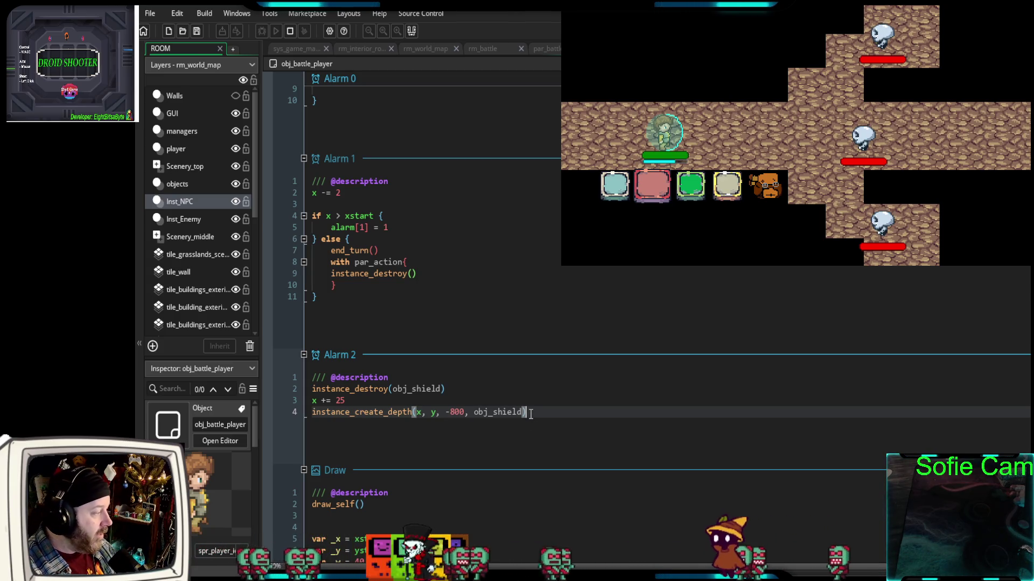
Add a fifth line 'defending = false' to Alarm 2, correcting the 'falase' typo
key("Return")
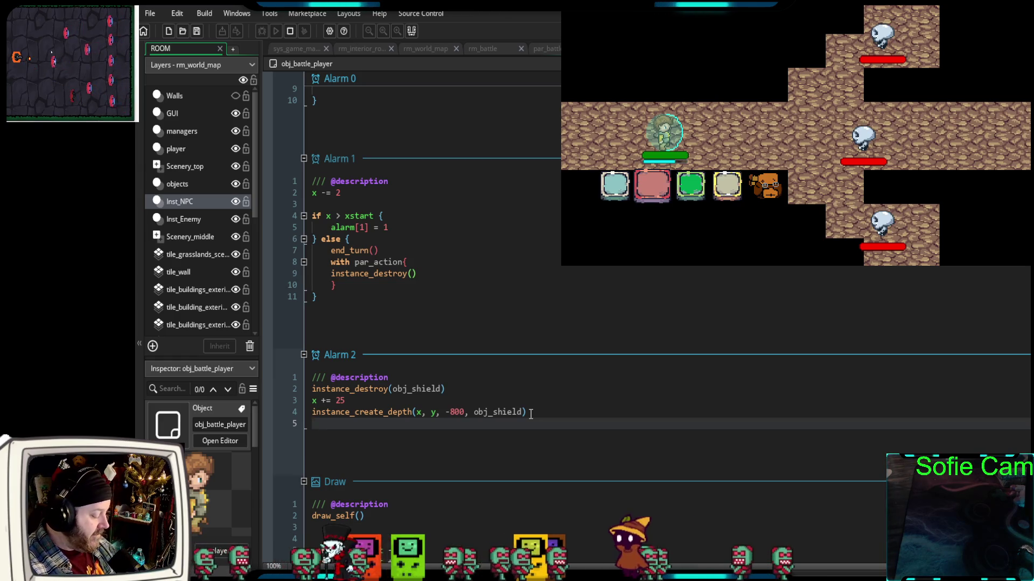
type("defe")
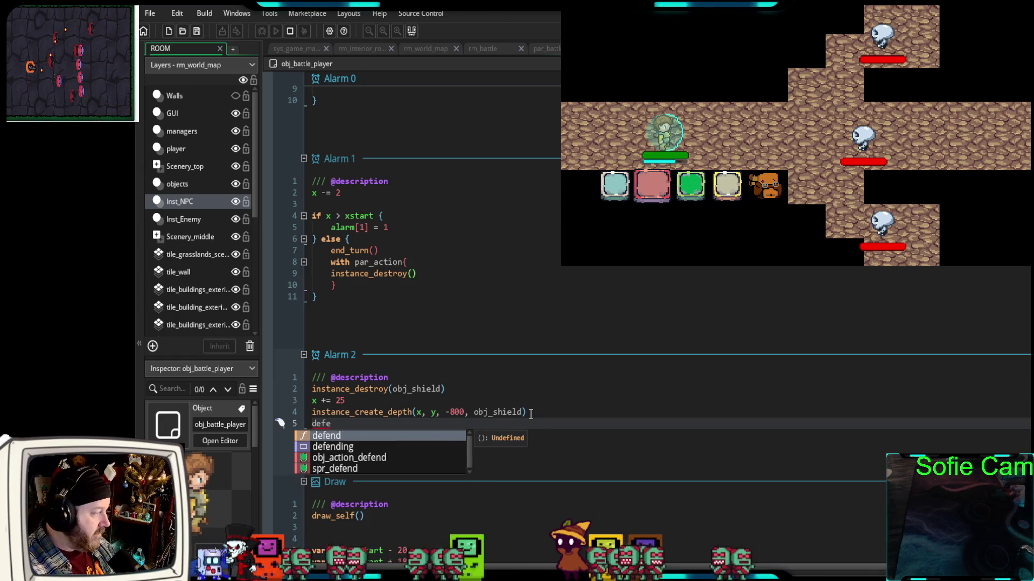
type("nd")
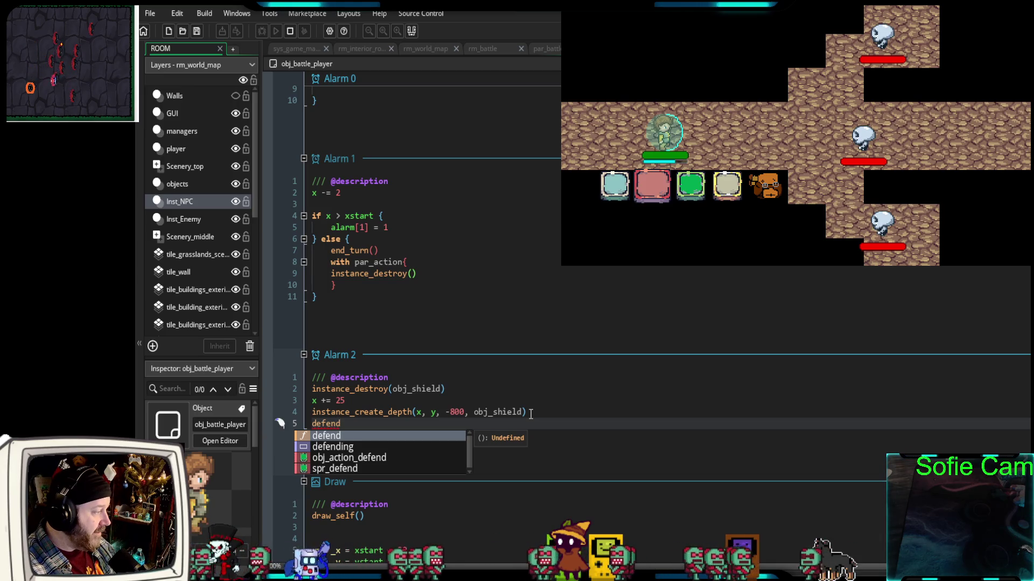
type("ing = falase")
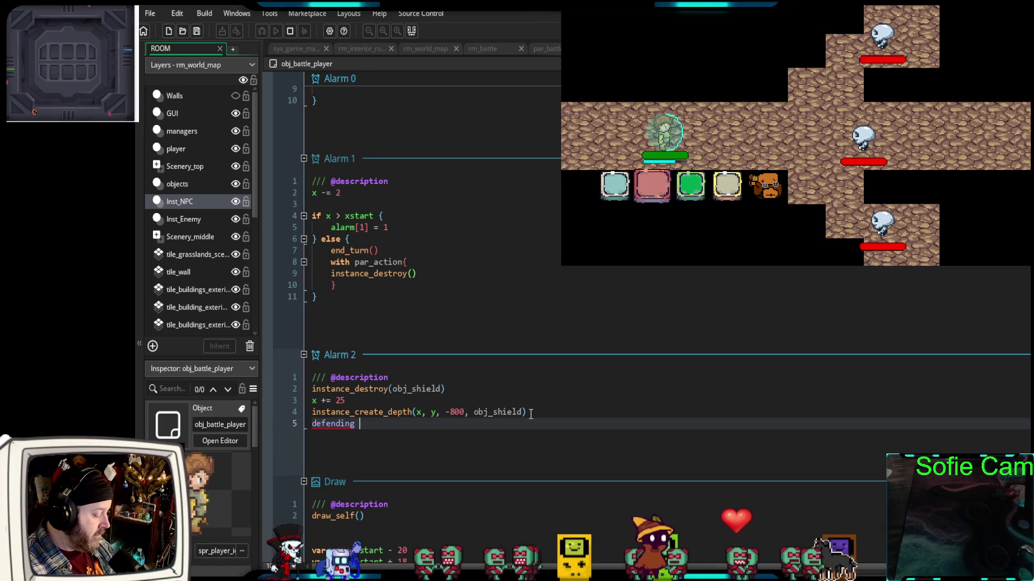
key("BackSpace")
key("BackSpace")
key("BackSpace")
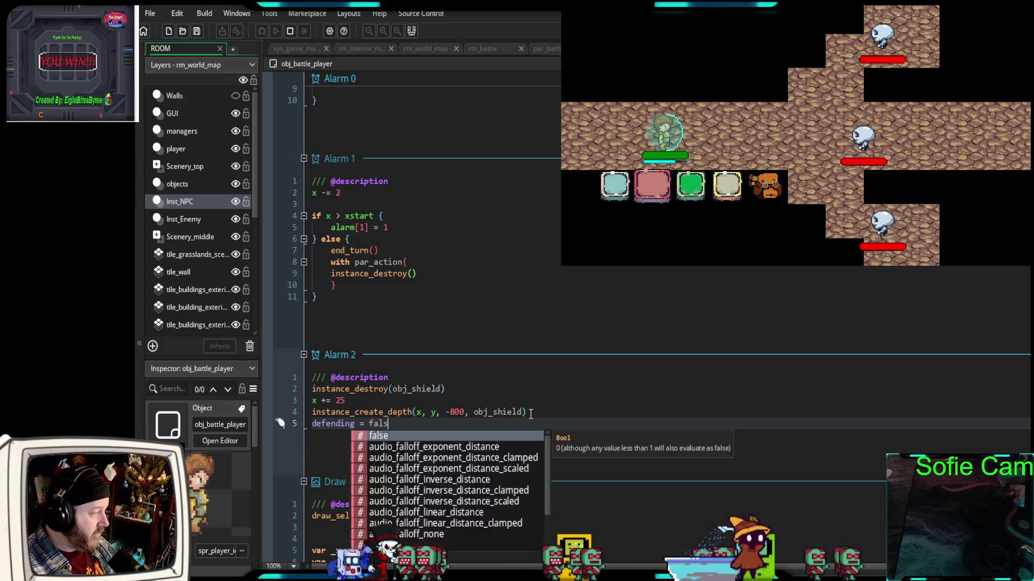
type("se")
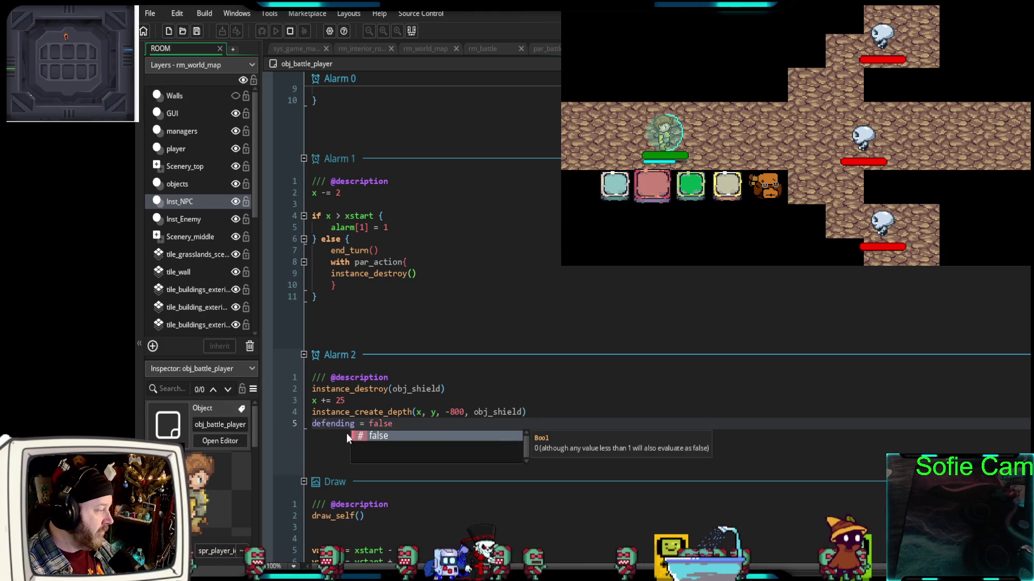
left_click(346, 432)
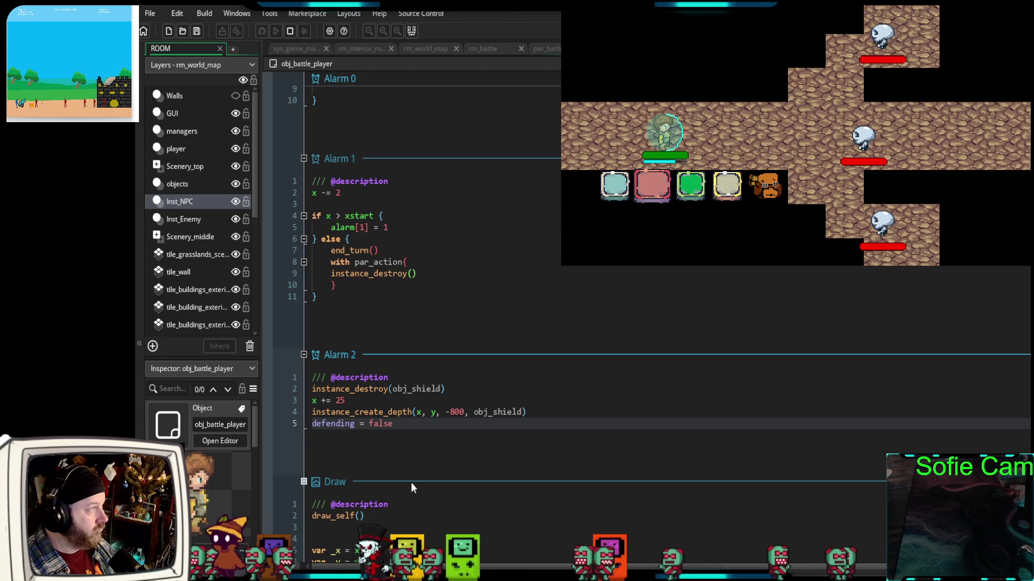
Relaunch the game with the debugger and trigger attack, then the heavy attack, until the defending error appears
left_click(291, 31)
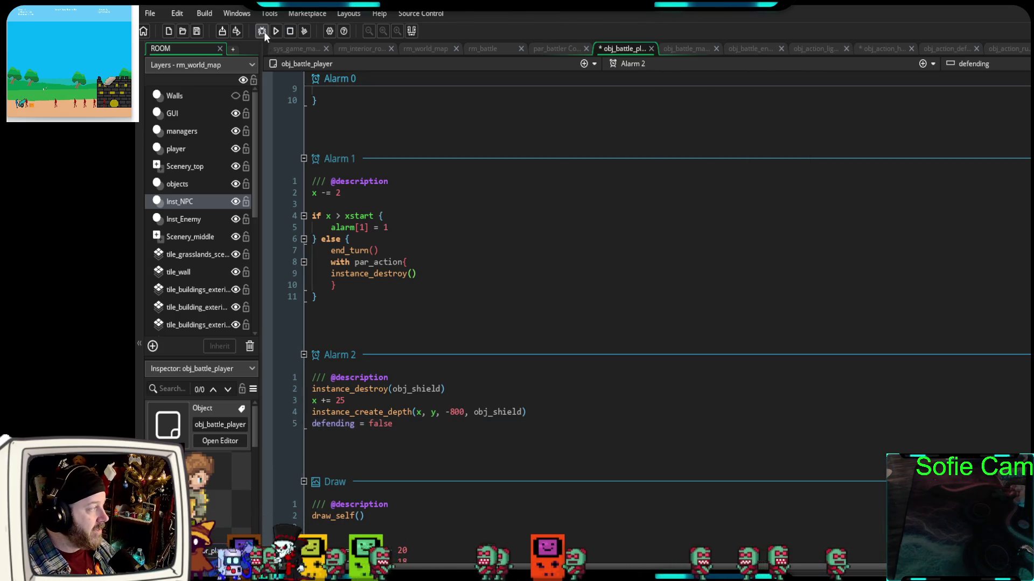
left_click(263, 32)
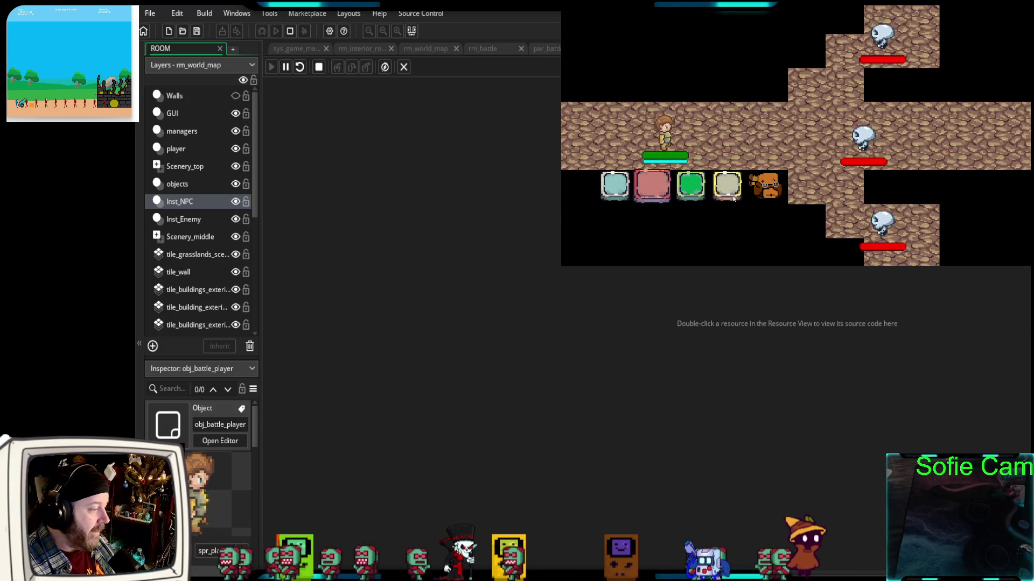
left_click(618, 199)
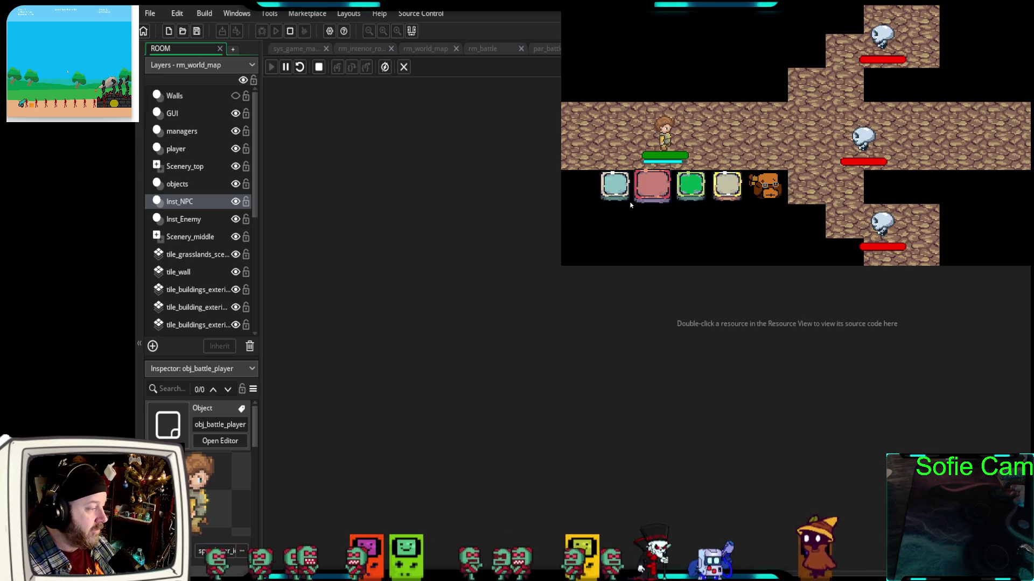
left_click(657, 187)
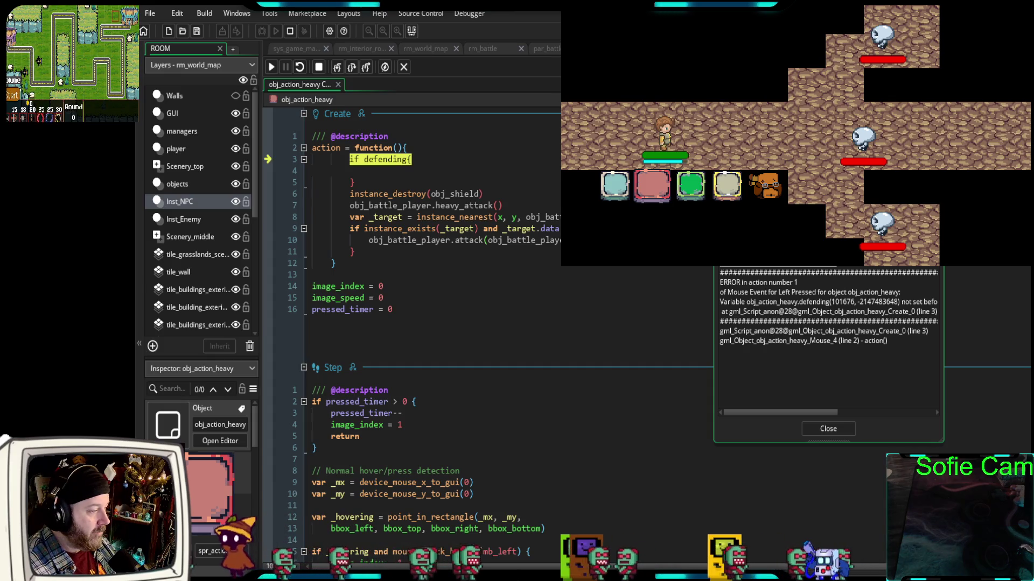
Read and close the error, then delete the if defending block (lines 3–5) in obj_action_heavy's Create
left_click_drag(943, 355, 1030, 355)
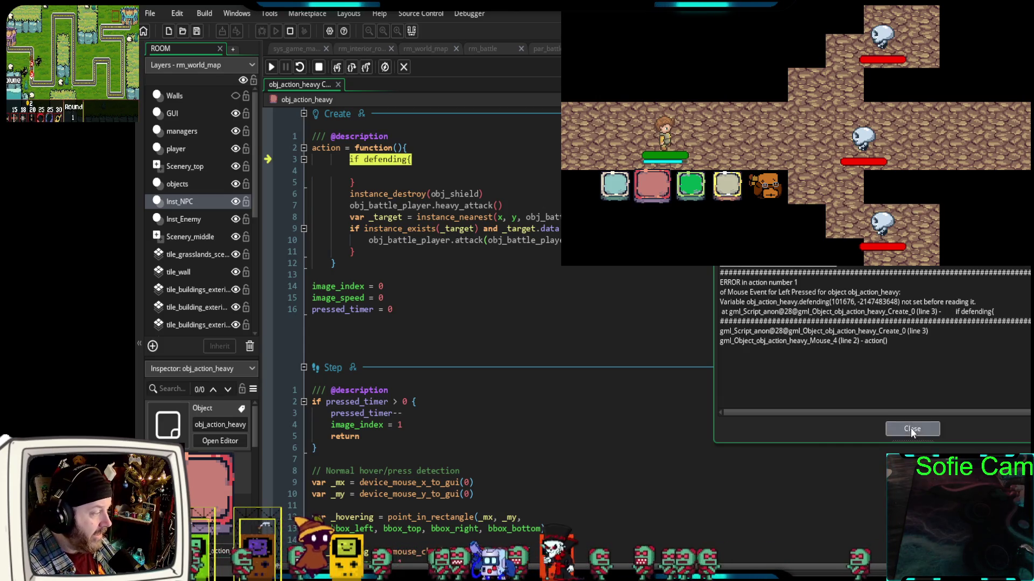
left_click(911, 430)
left_click(420, 311)
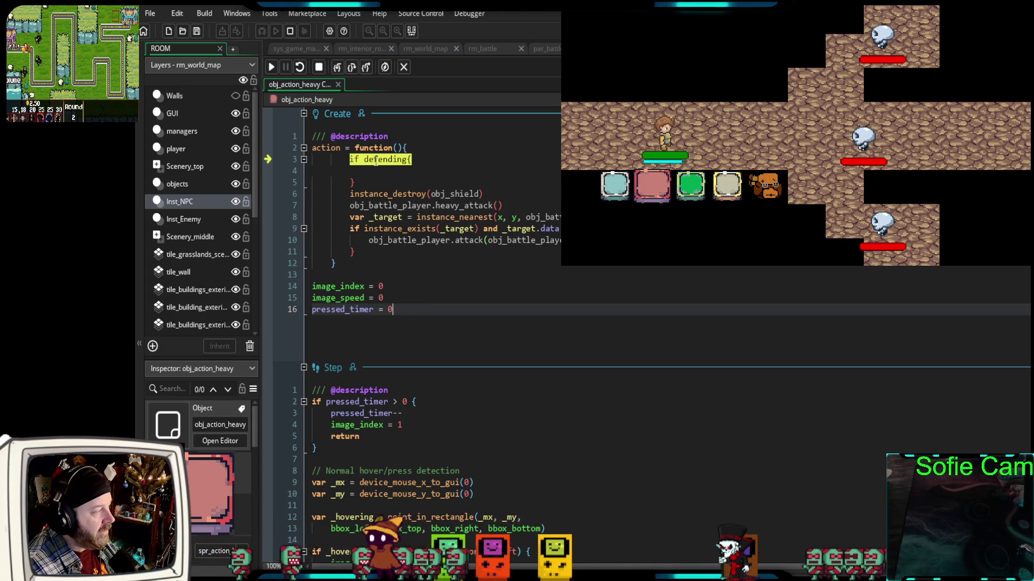
mouse_move(371, 161)
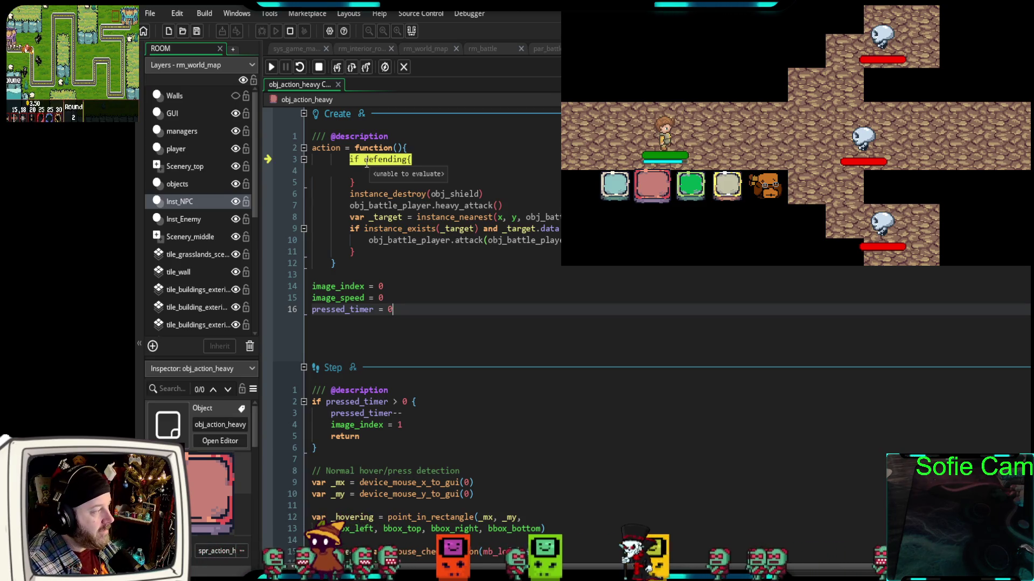
left_click(365, 163)
left_click_drag(356, 184, 305, 159)
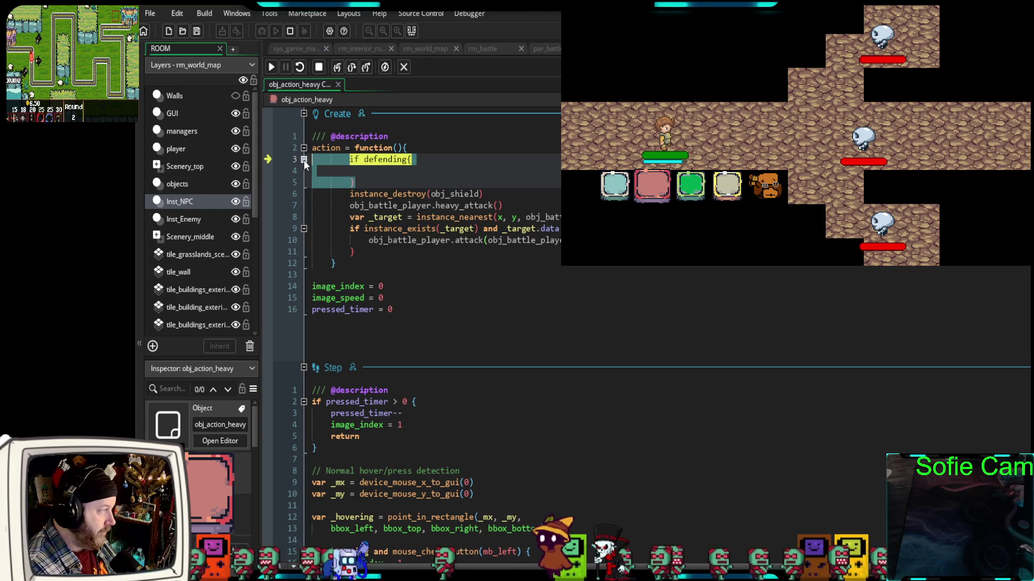
key("Delete")
key("Delete")
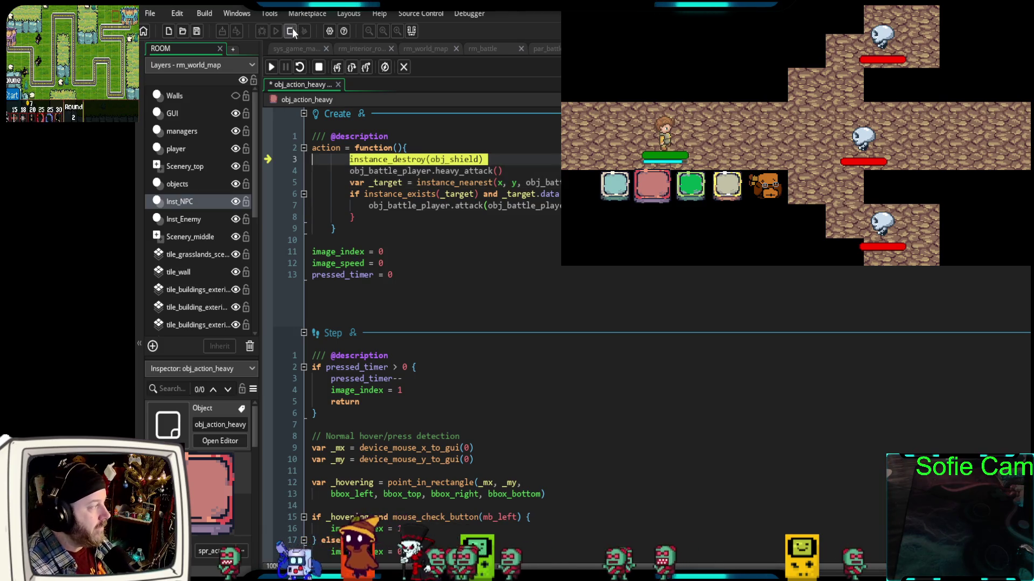
Stop the debugger, save the code, and relaunch the game under the debugger
left_click(272, 70)
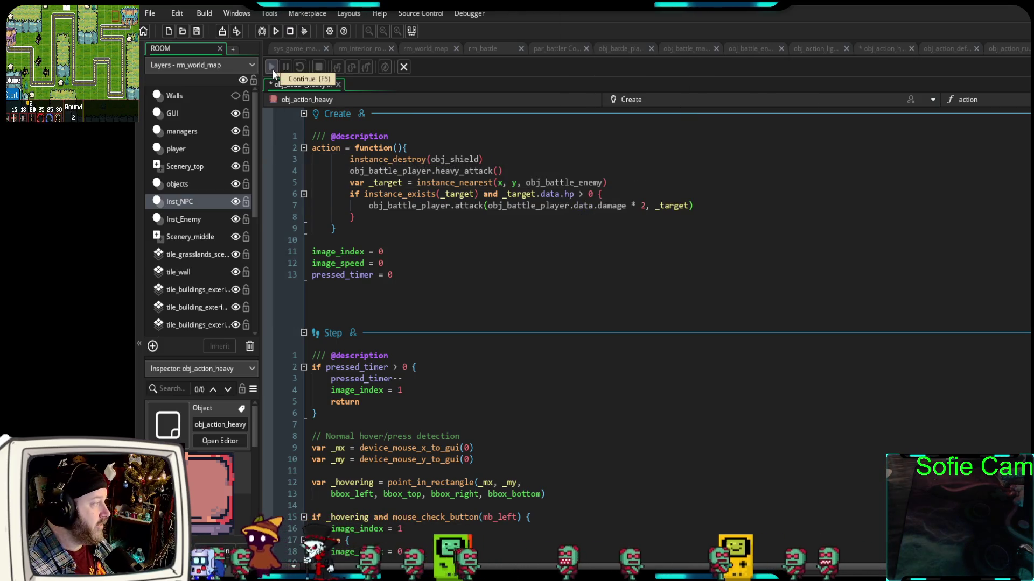
key("ctrl+s")
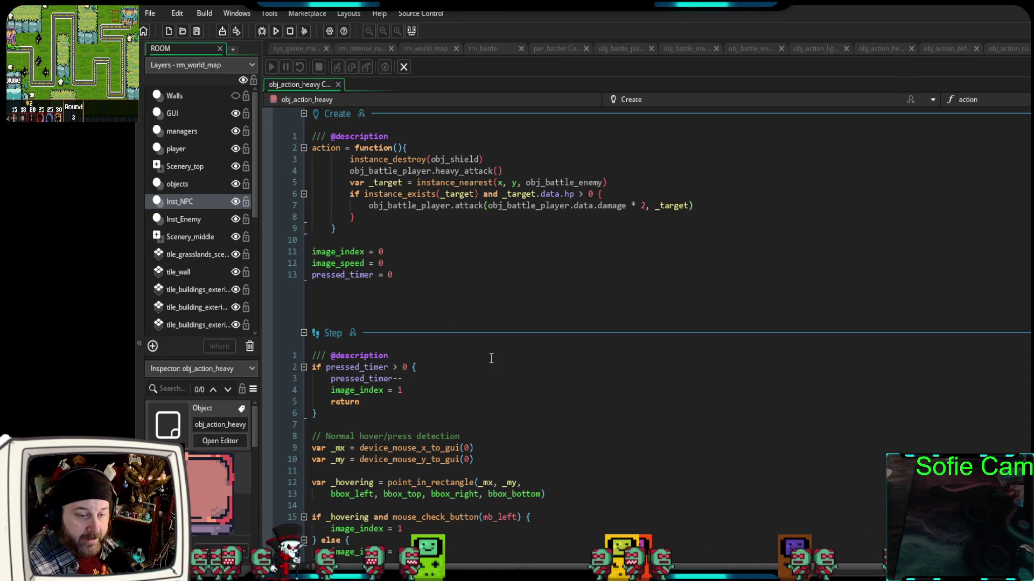
key("F6")
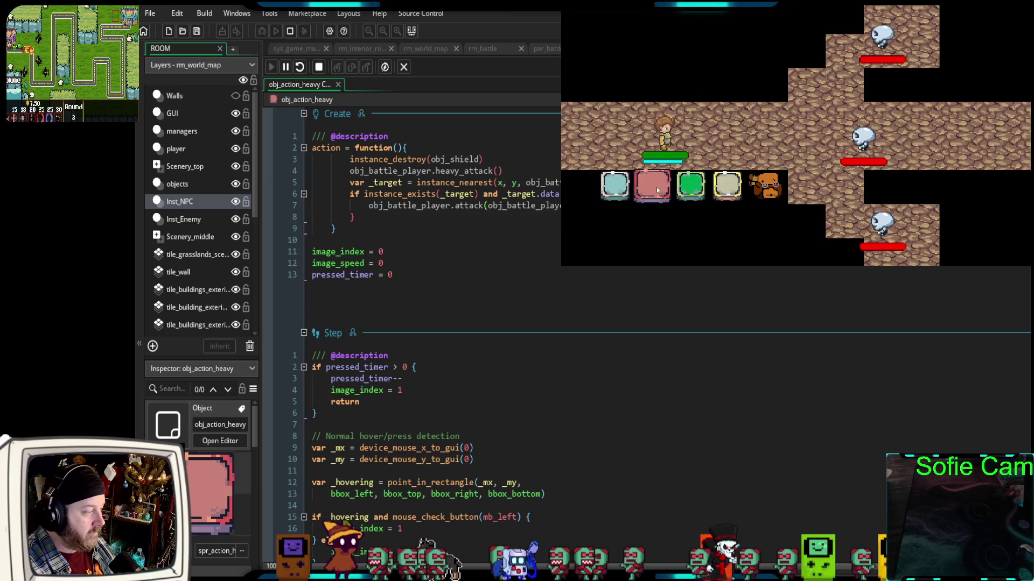
Test the heavy attack and then the defend action twice in the battle
left_click(657, 190)
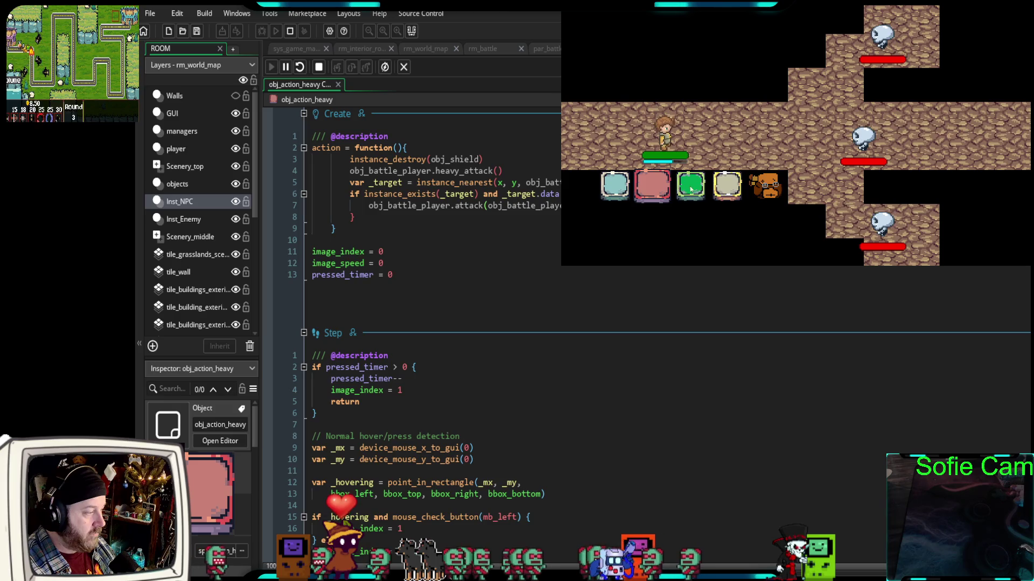
left_click(690, 189)
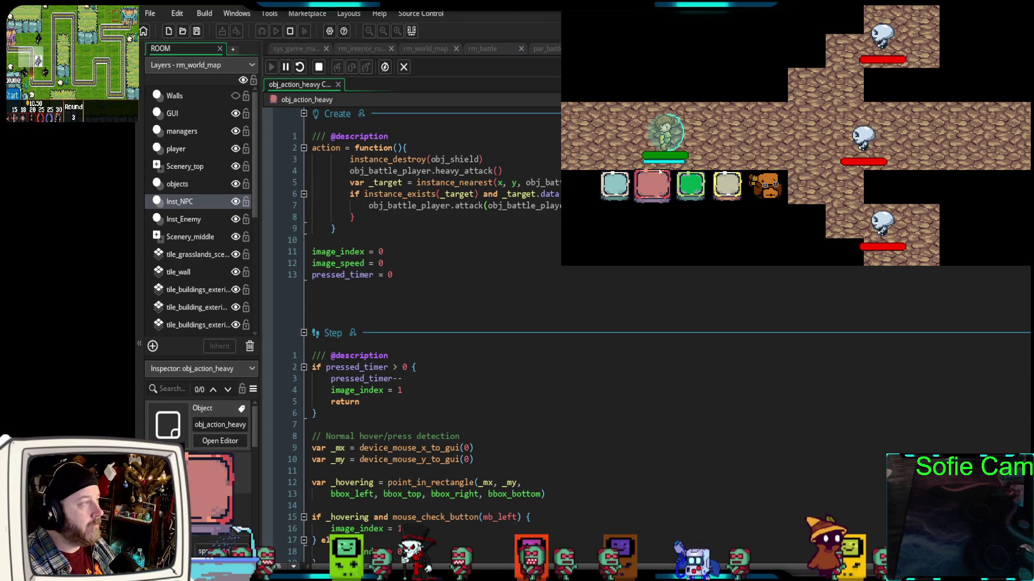
left_click(682, 192)
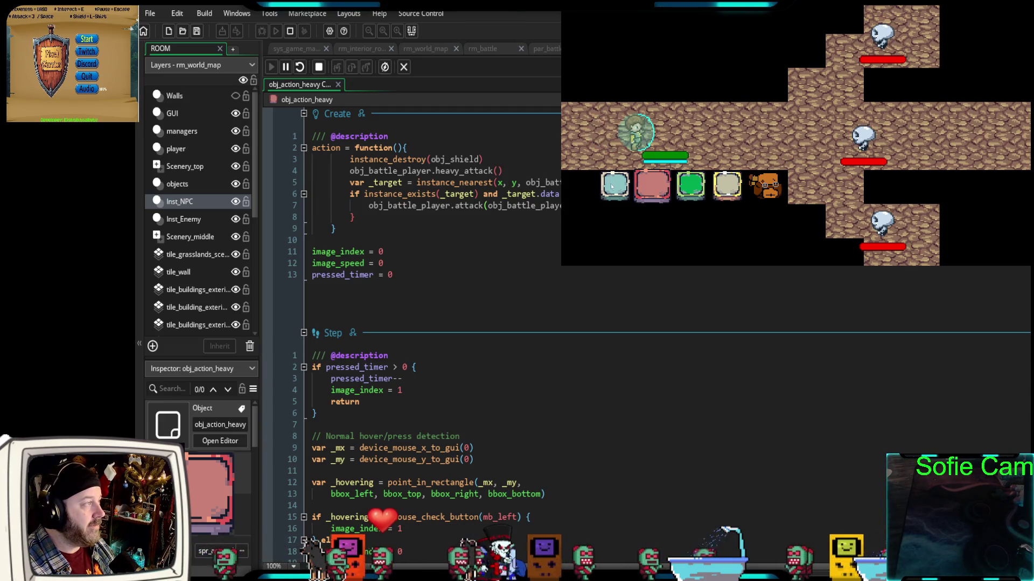
Trigger a battle action, then exit the game with Escape back to obj_battle_player's code
left_click(612, 187)
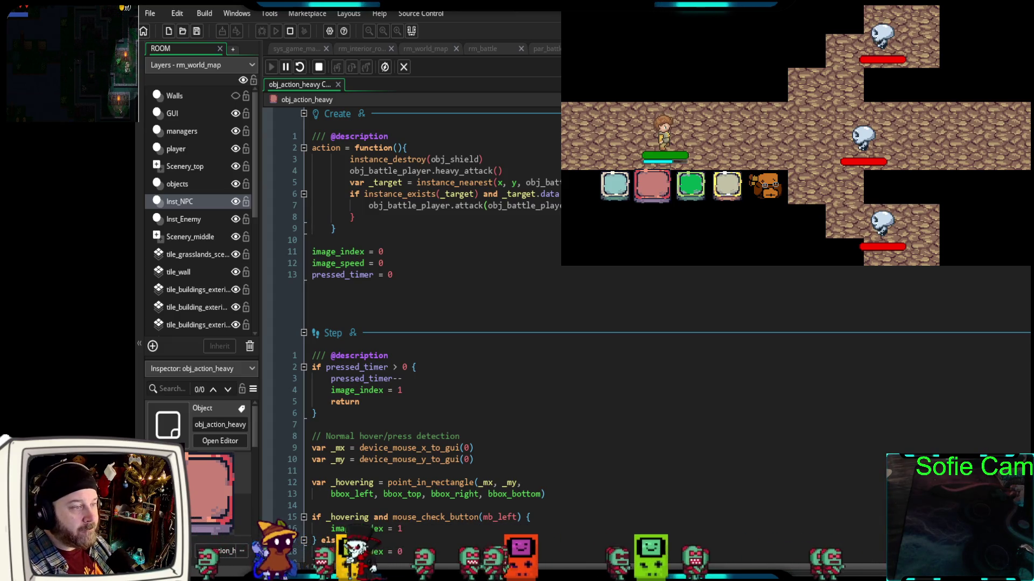
key("Escape")
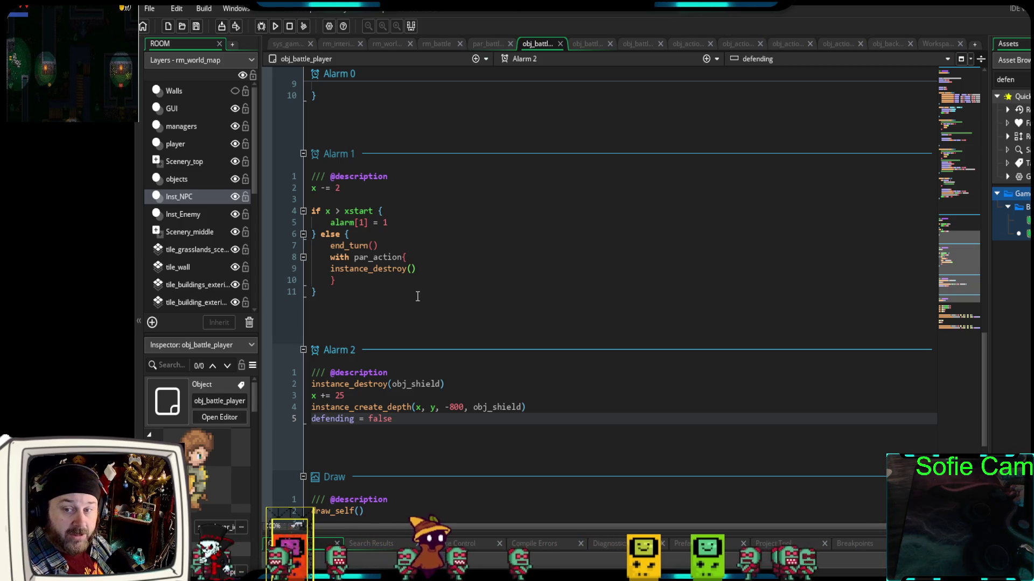
Change the defend function's alarm[2] duration from 2 SEC to 4 SEC
left_click(994, 380)
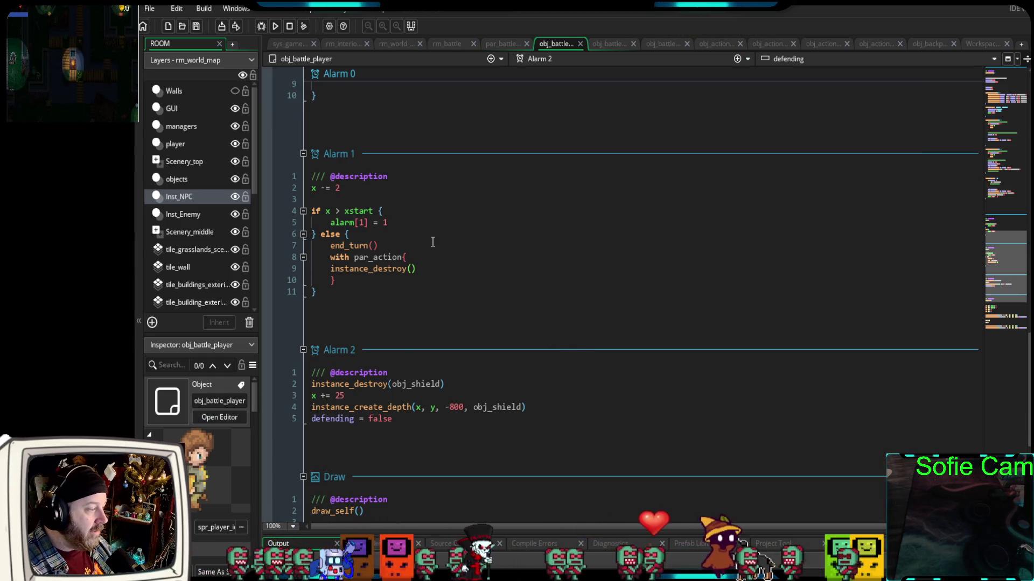
scroll(434, 264, "down", 4)
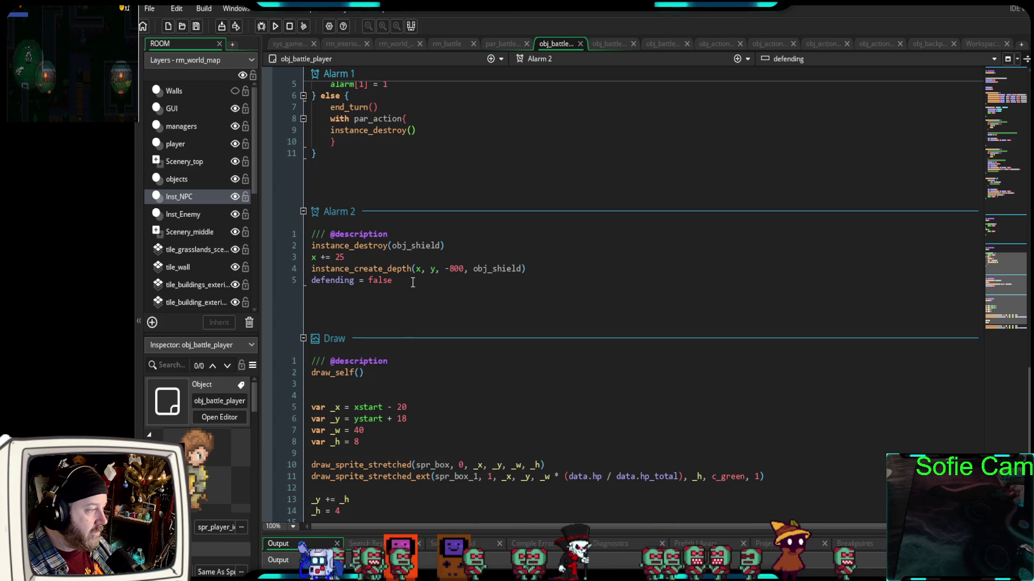
scroll(381, 296, "up", 6)
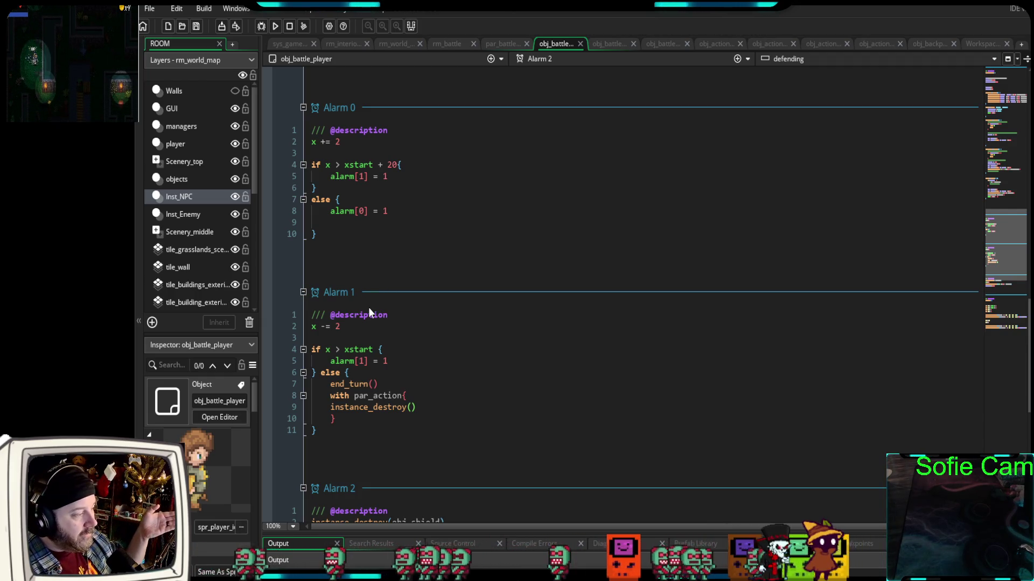
scroll(368, 305, "up", 10)
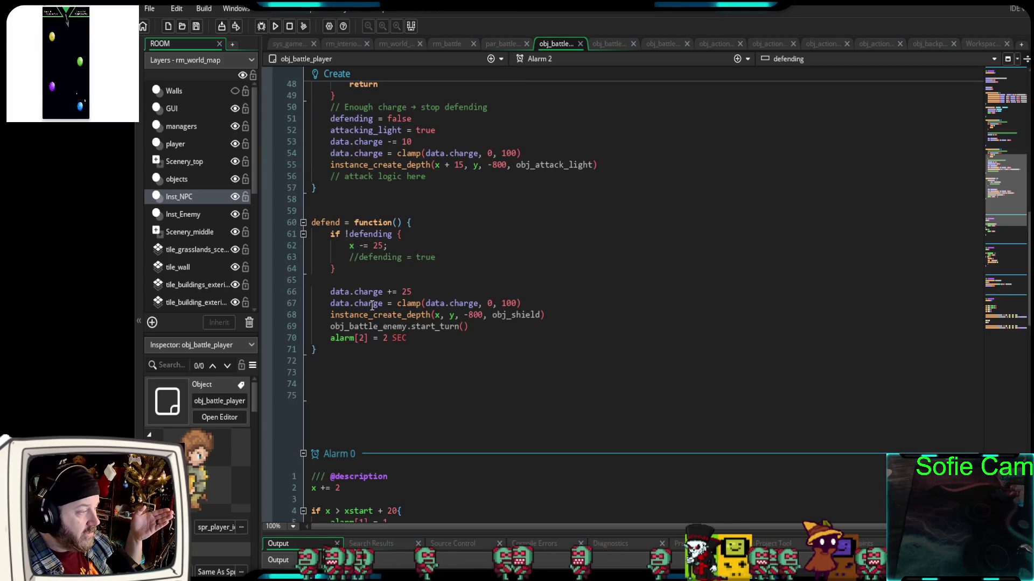
scroll(371, 306, "up", 4)
scroll(371, 310, "down", 6)
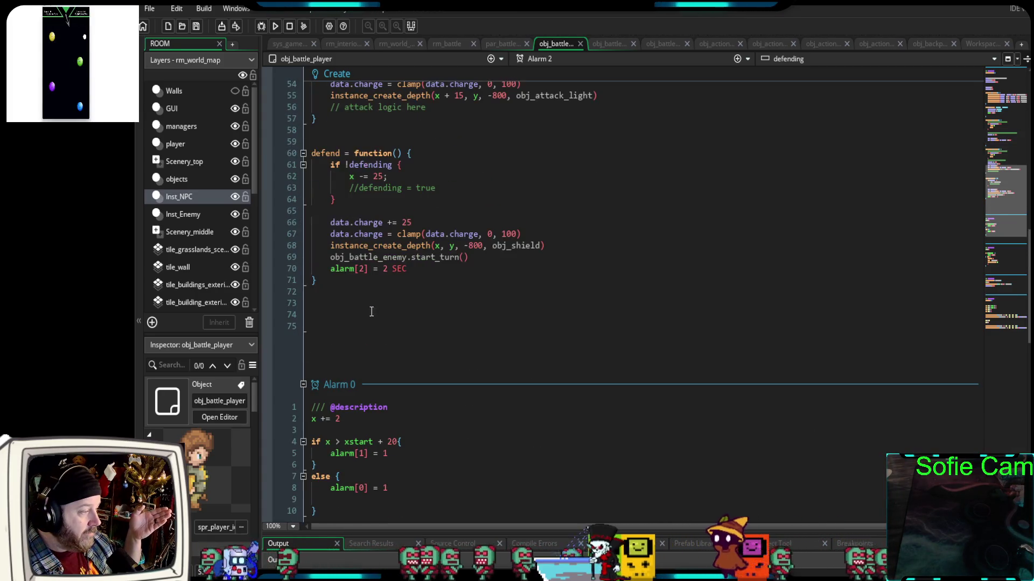
double_click(385, 269)
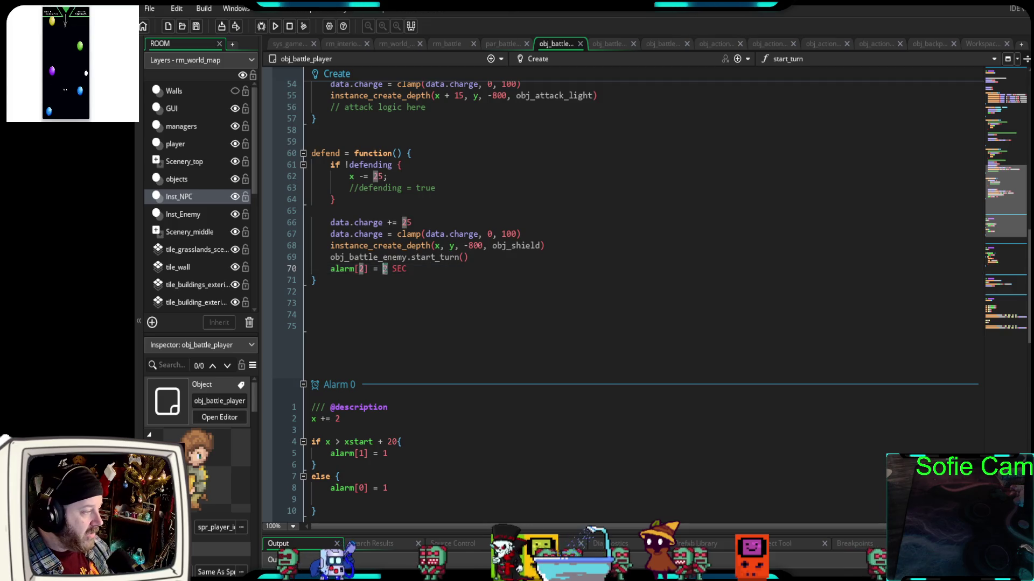
type("4")
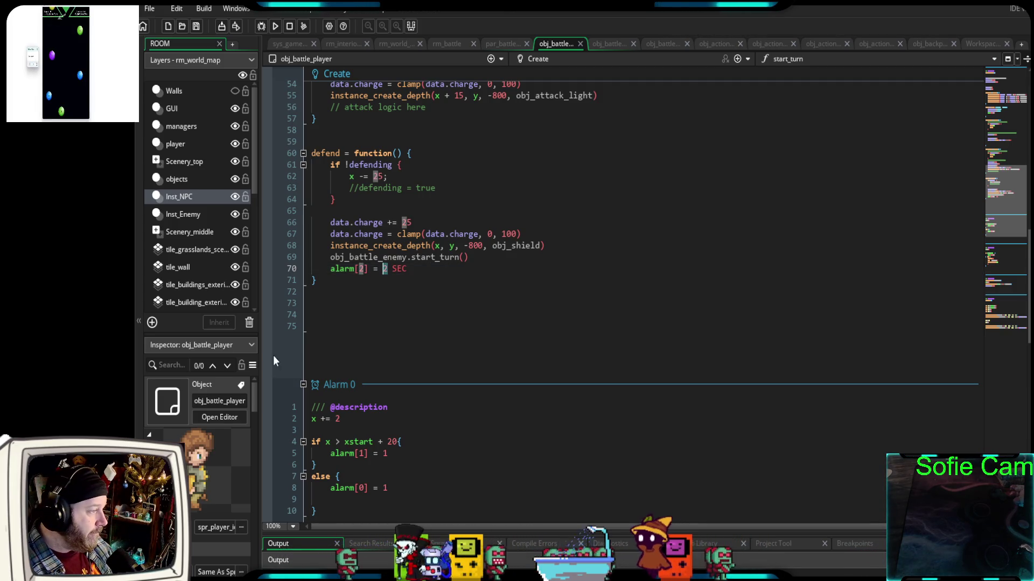
left_click(438, 304)
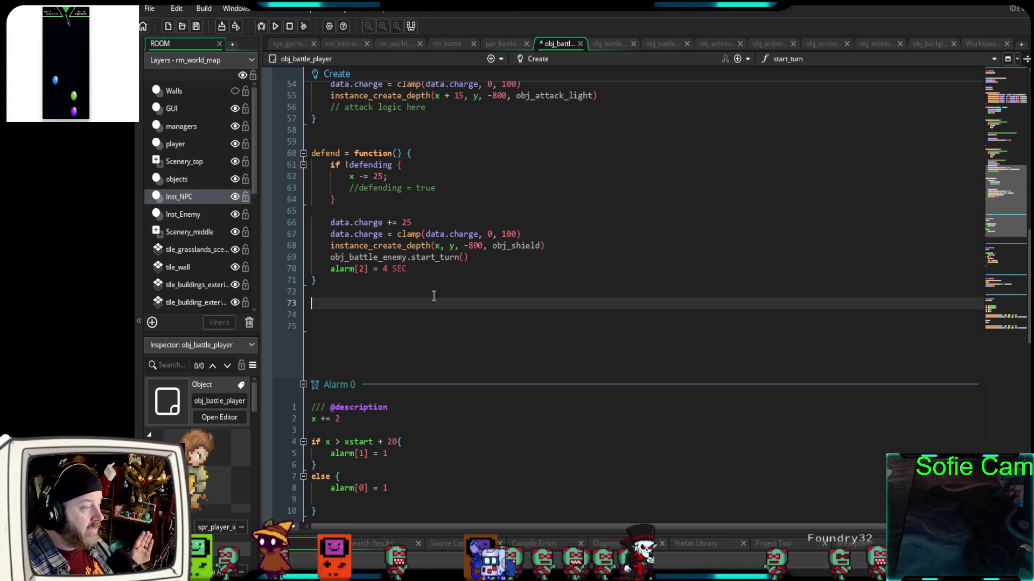
Comment out Alarm 2's shield-creating instance_create_depth line with // and run the game
scroll(399, 288, "down", 10)
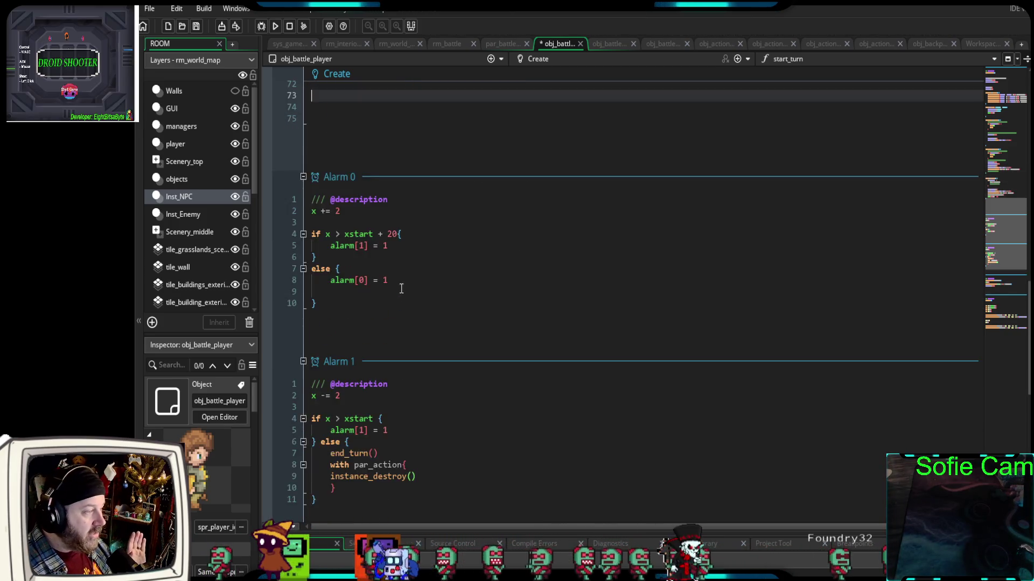
scroll(399, 292, "down", 6)
scroll(385, 305, "up", 2)
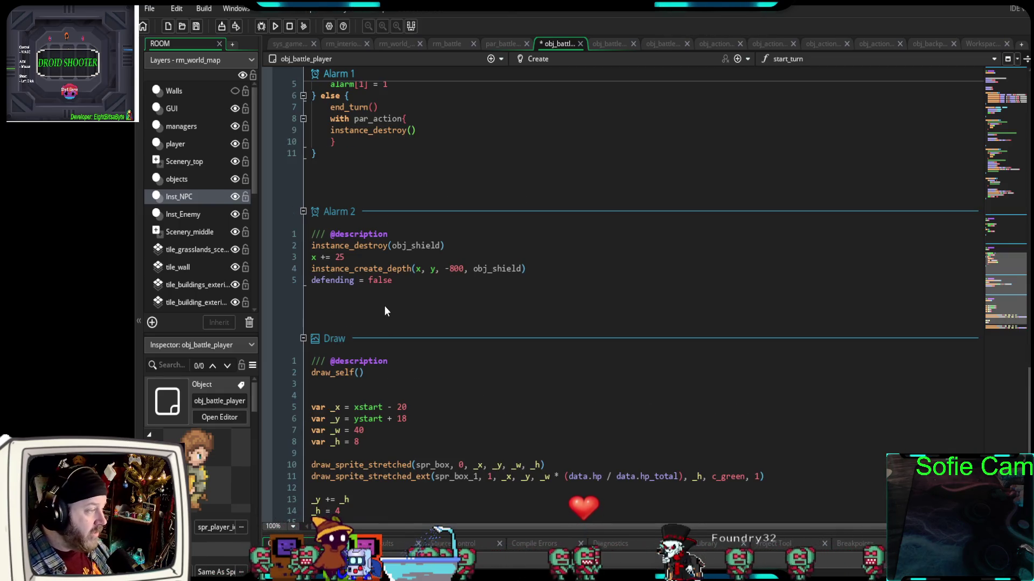
left_click(453, 262)
mouse_move(548, 268)
left_mouse_down()
mouse_move(250, 283)
mouse_move(260, 273)
left_mouse_up()
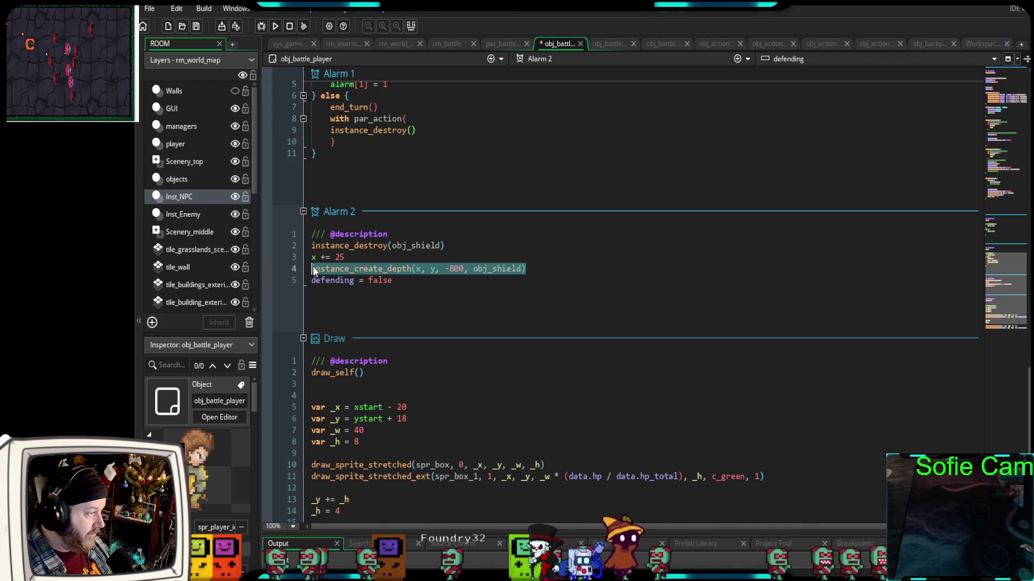
key("Left")
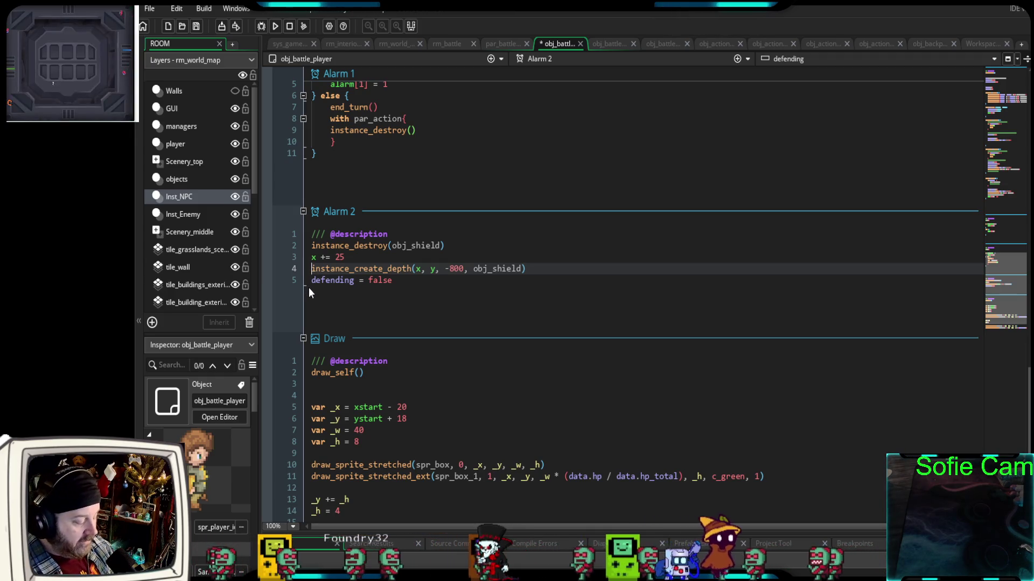
type("//")
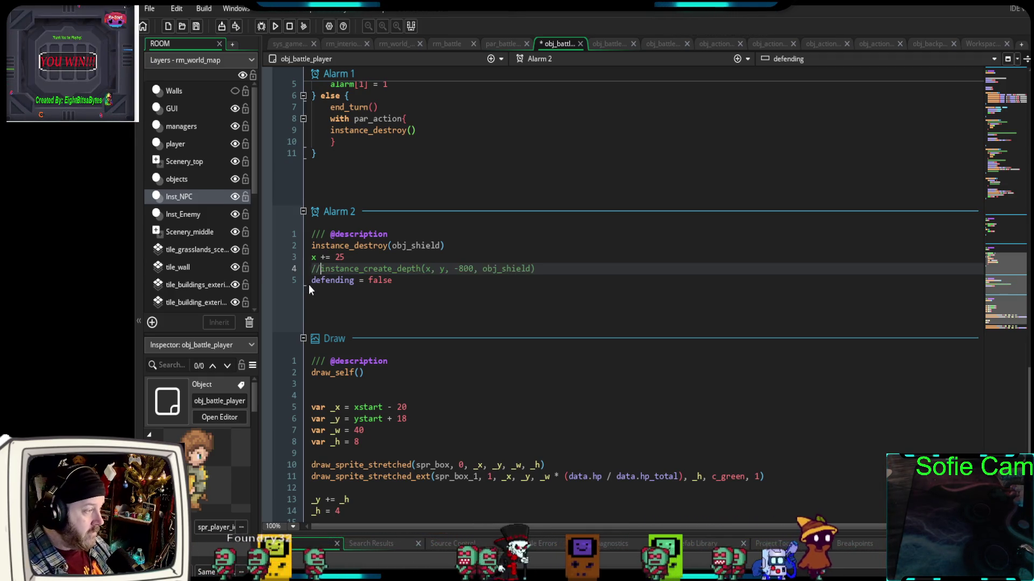
left_click(399, 280)
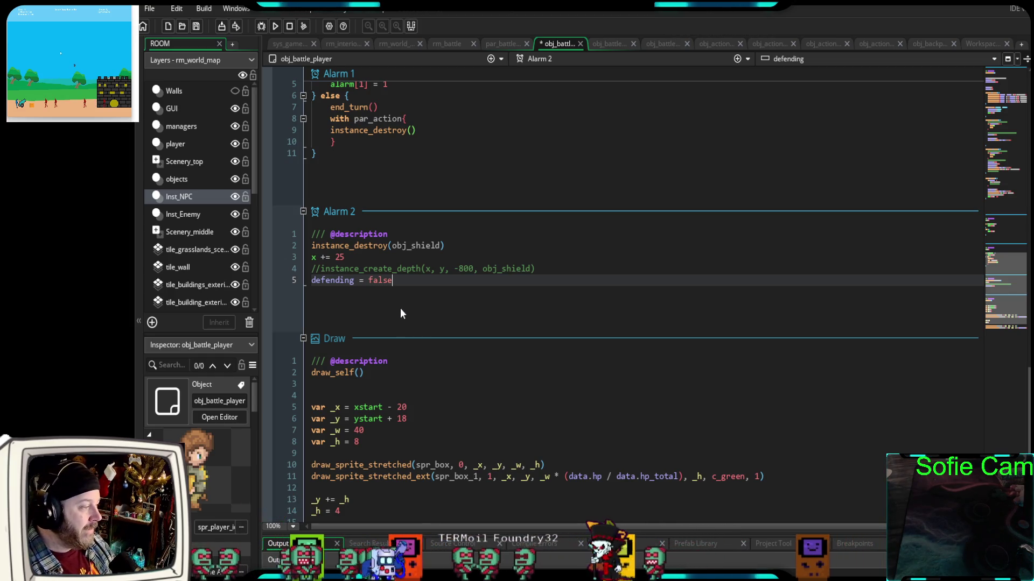
key("Return")
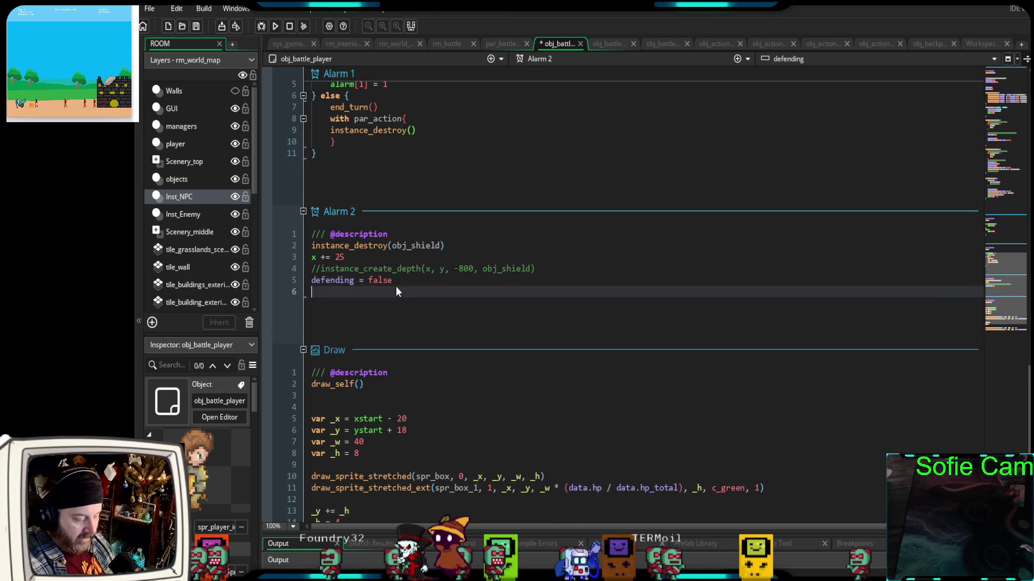
left_click(260, 28)
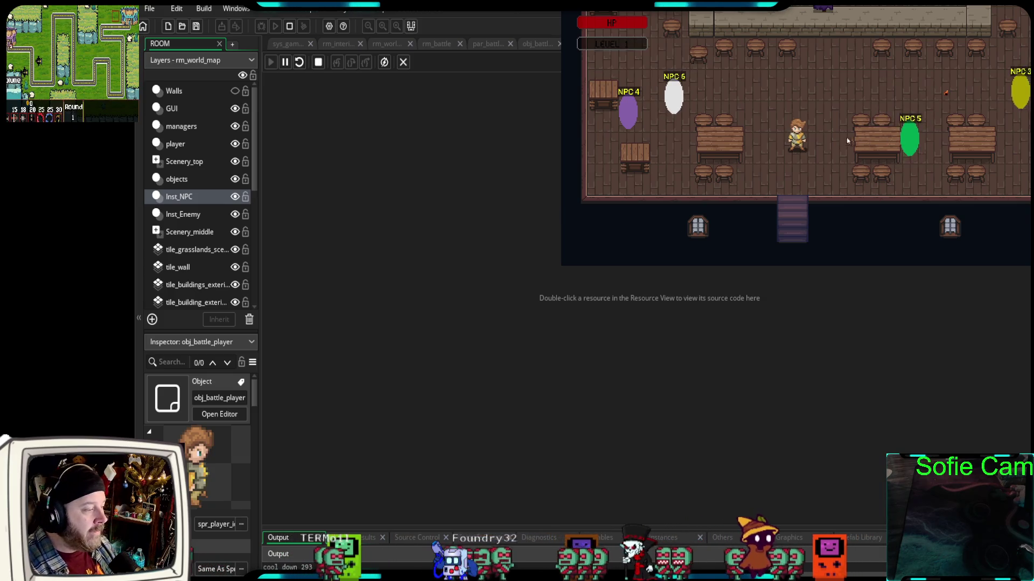
Walk the player out of the tavern and into a skeleton to start a battle
key("Up")
key("Down")
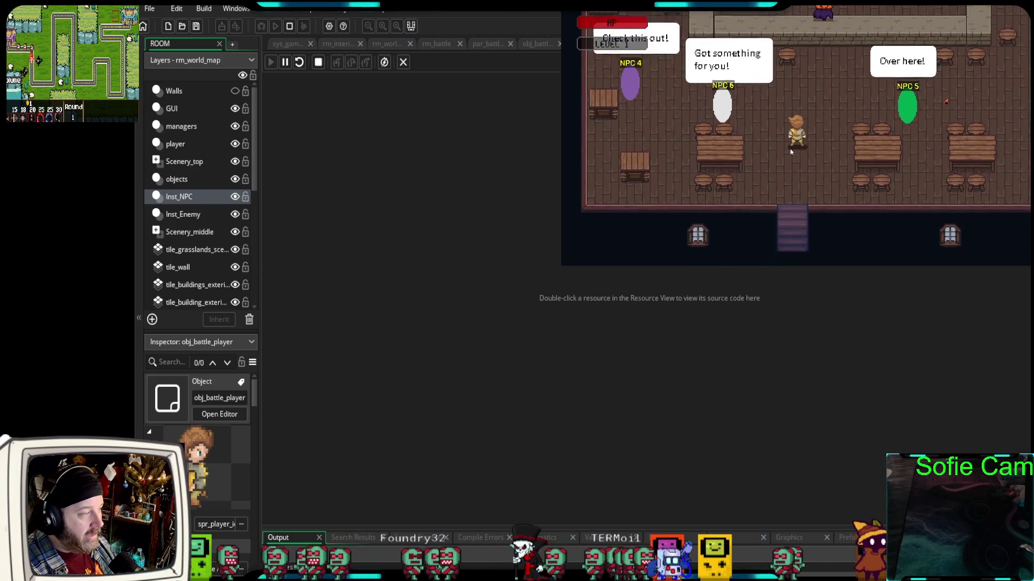
key("Up")
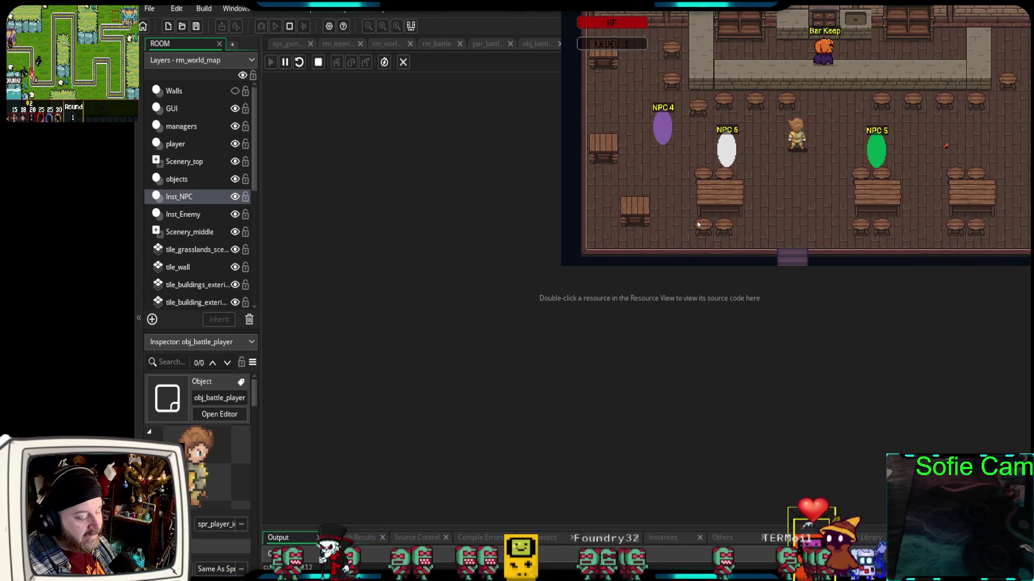
key("Down")
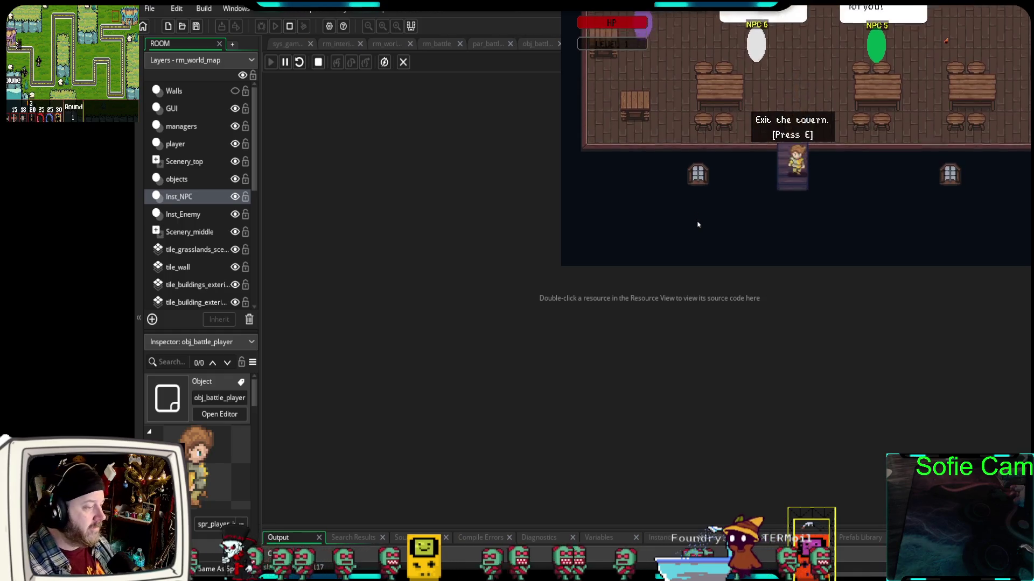
key("e")
key("Down")
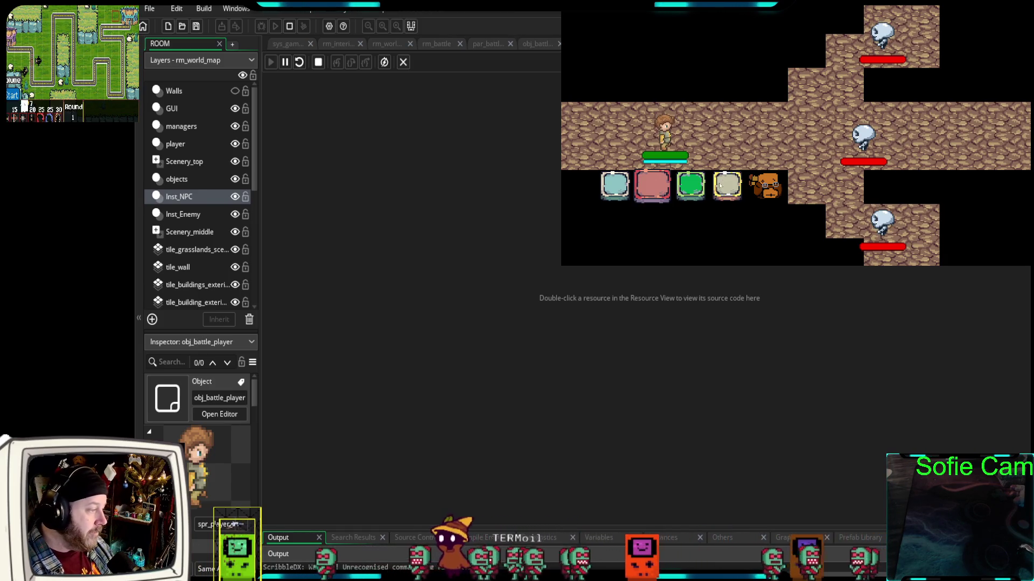
Play battle turns with attack, defend and another action against the skeletons
left_click(629, 189)
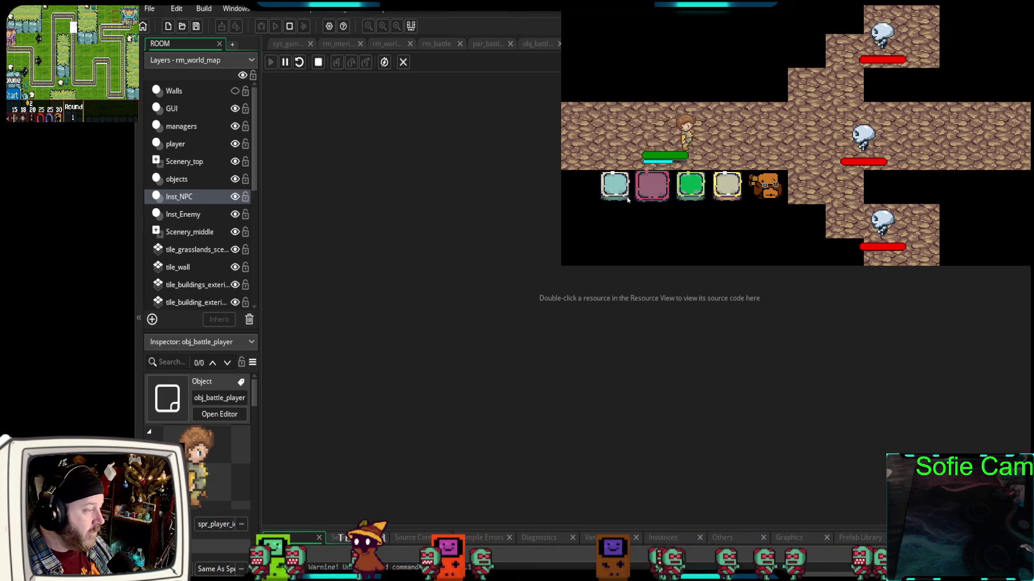
left_click(619, 197)
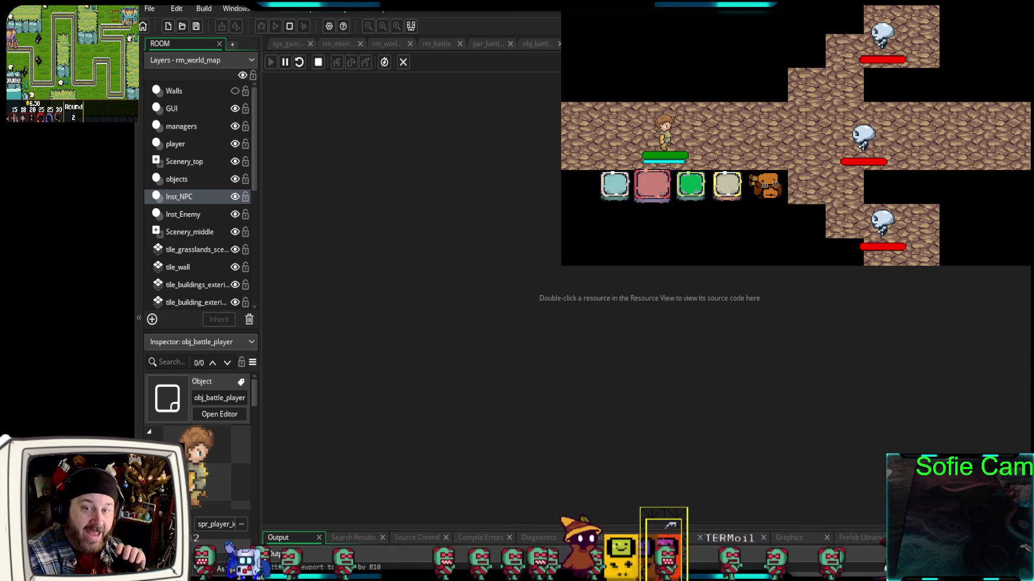
left_click(691, 185)
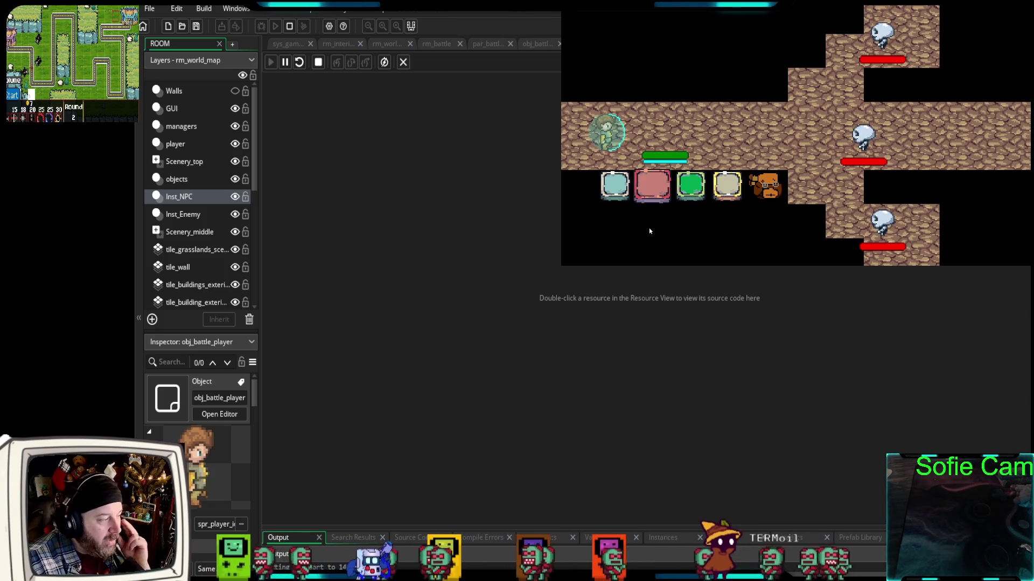
left_click(615, 185)
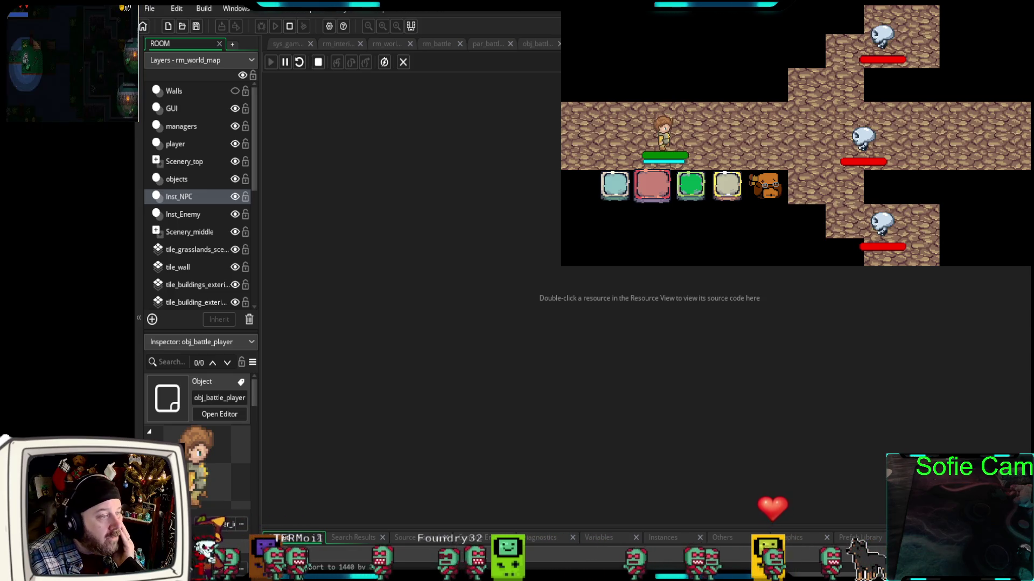
Open obj_action_defend and review its Create, Step and Left Pressed code, highlighting the action calls
left_click(691, 185)
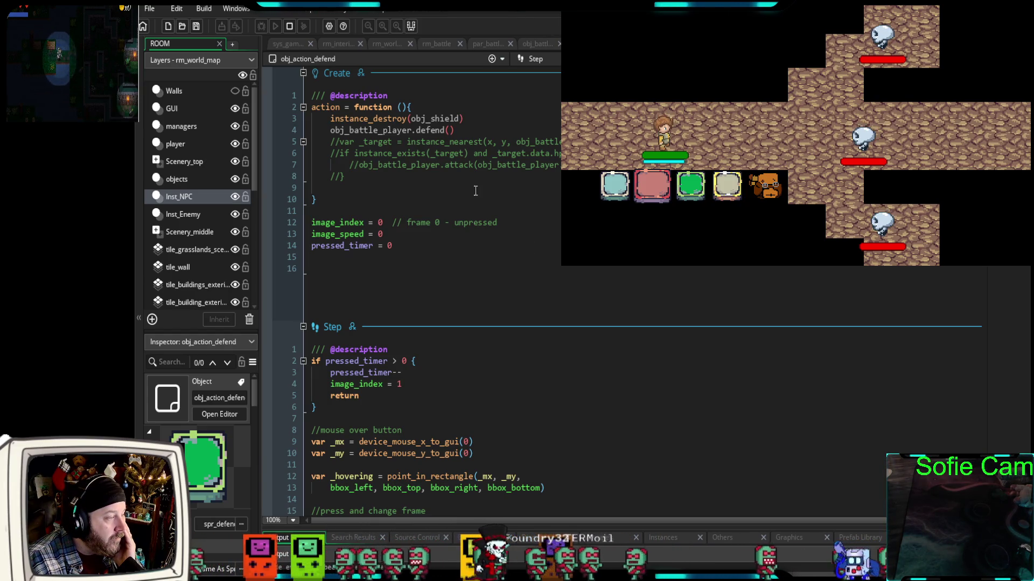
left_click_drag(454, 130, 294, 132)
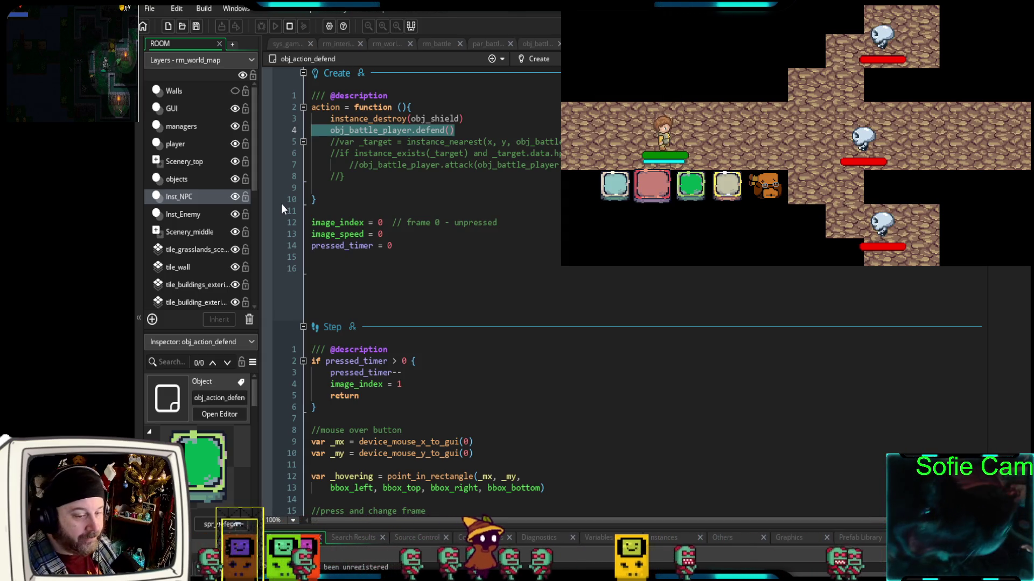
left_click(267, 268)
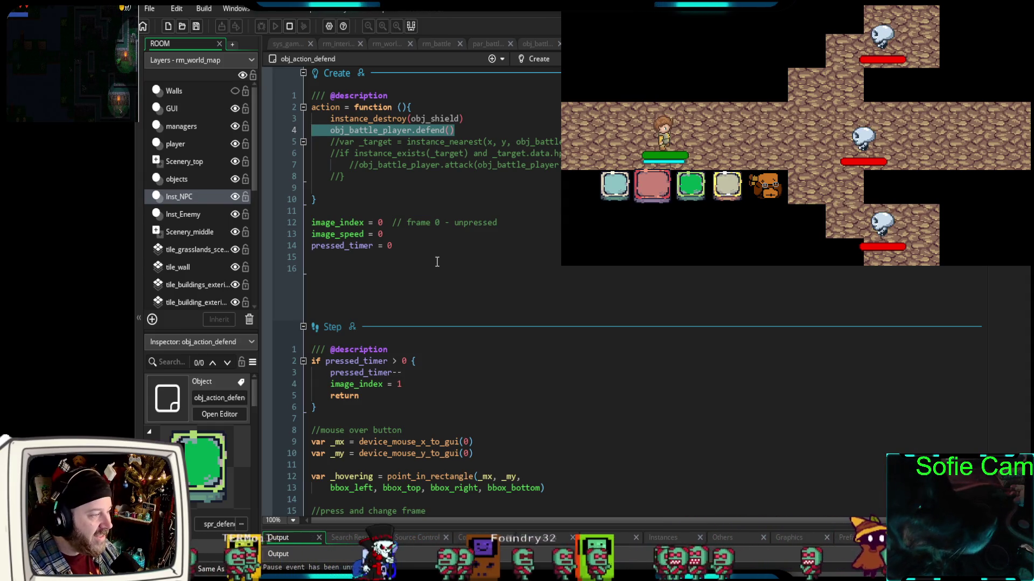
scroll(437, 262, "down", 7)
scroll(441, 286, "up", 2)
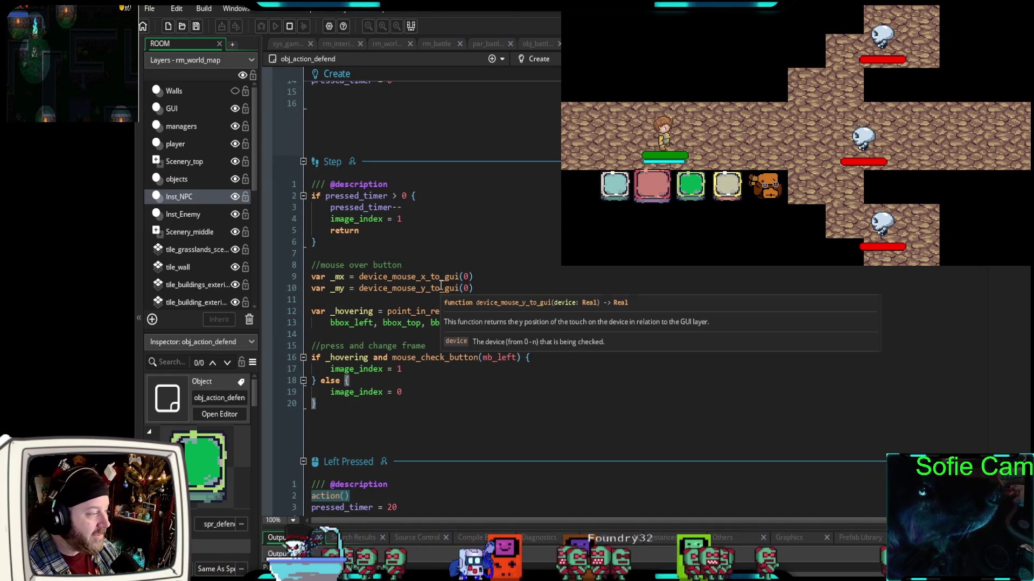
scroll(441, 285, "down", 3)
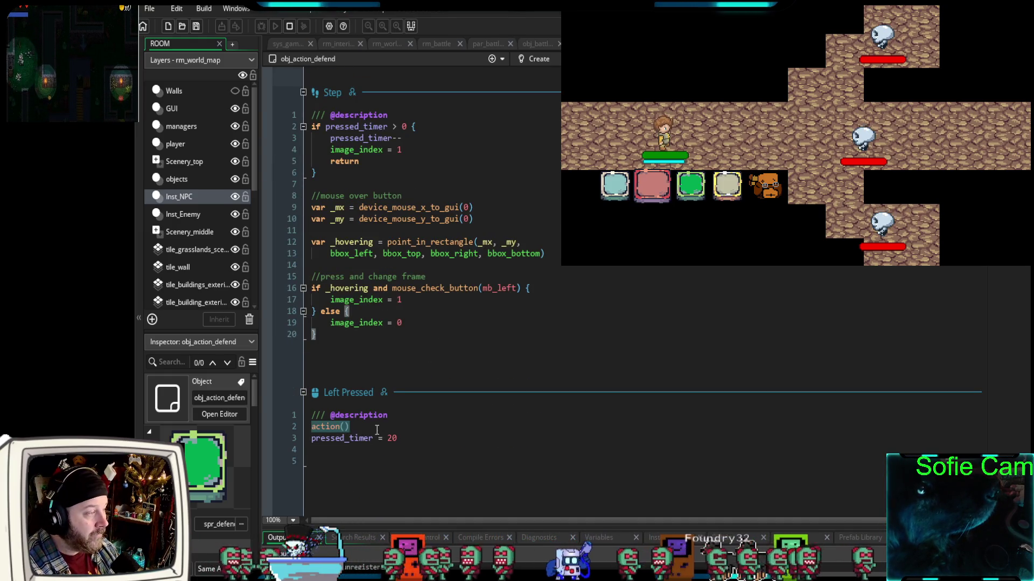
scroll(376, 430, "up", 10)
scroll(374, 422, "down", 9)
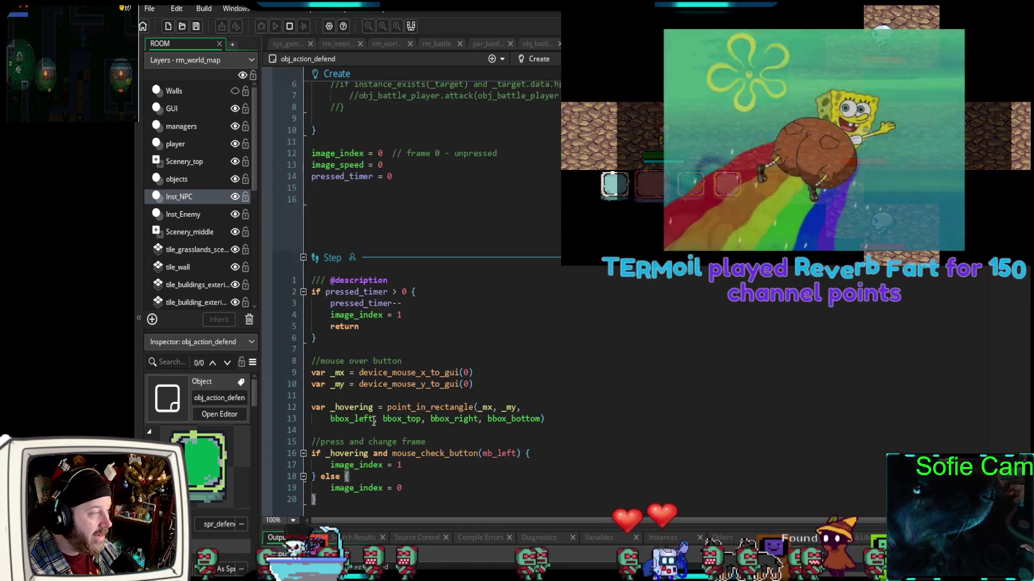
left_click_drag(398, 465, 303, 457)
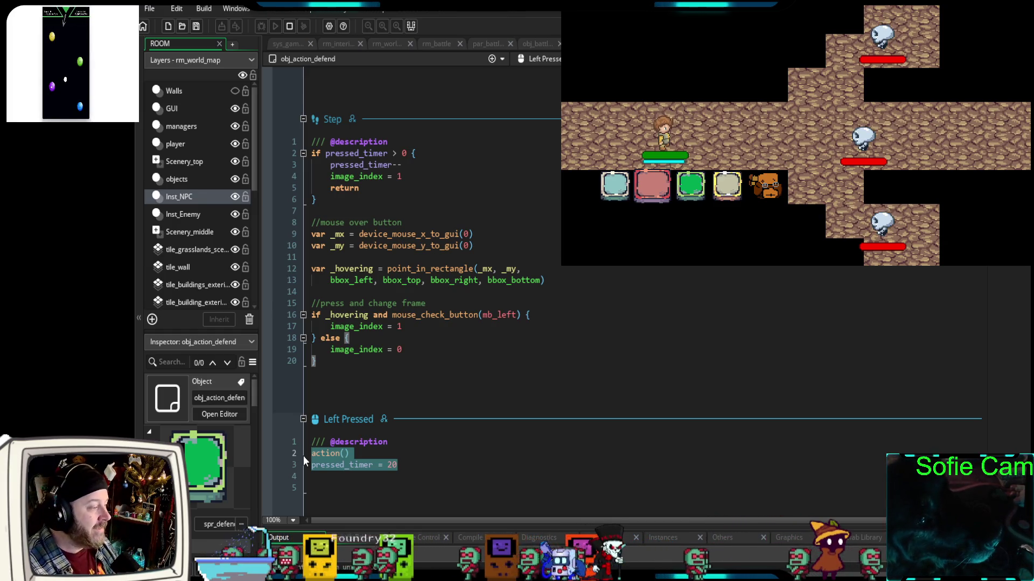
left_click(396, 381)
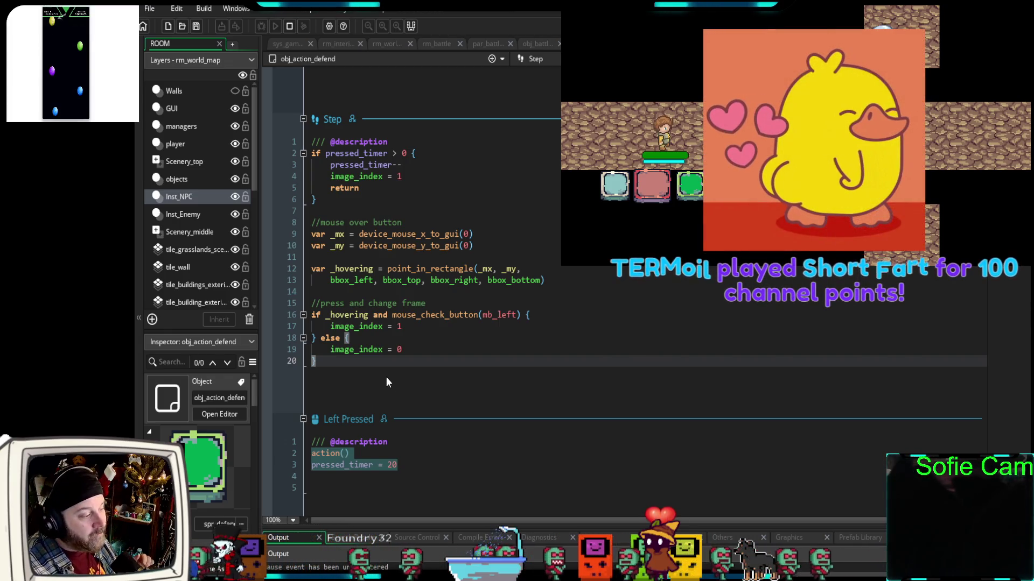
scroll(417, 457, "down", 1)
left_click_drag(398, 438, 312, 440)
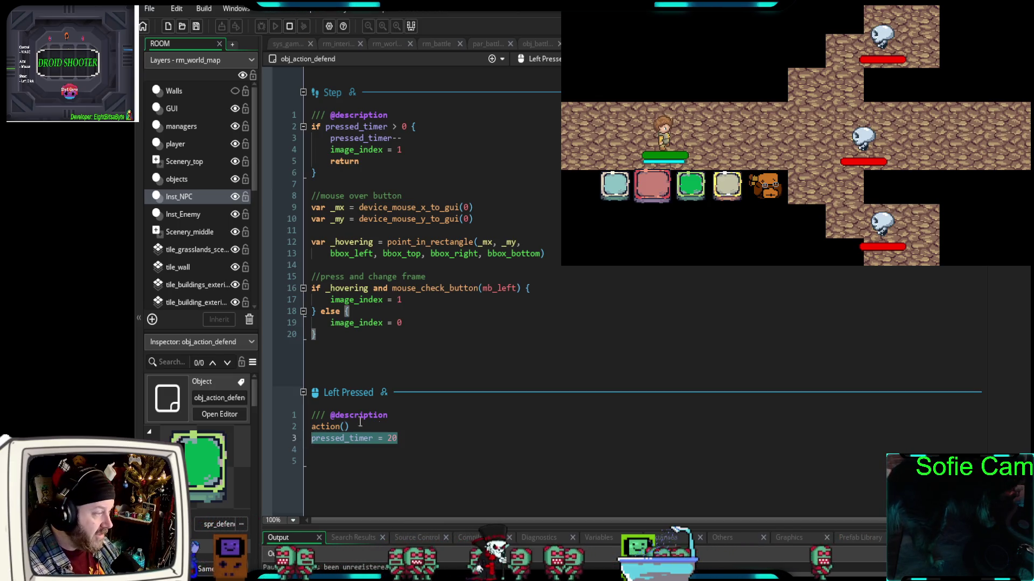
scroll(457, 377, "up", 2)
scroll(453, 379, "up", 4)
scroll(453, 379, "down", 6)
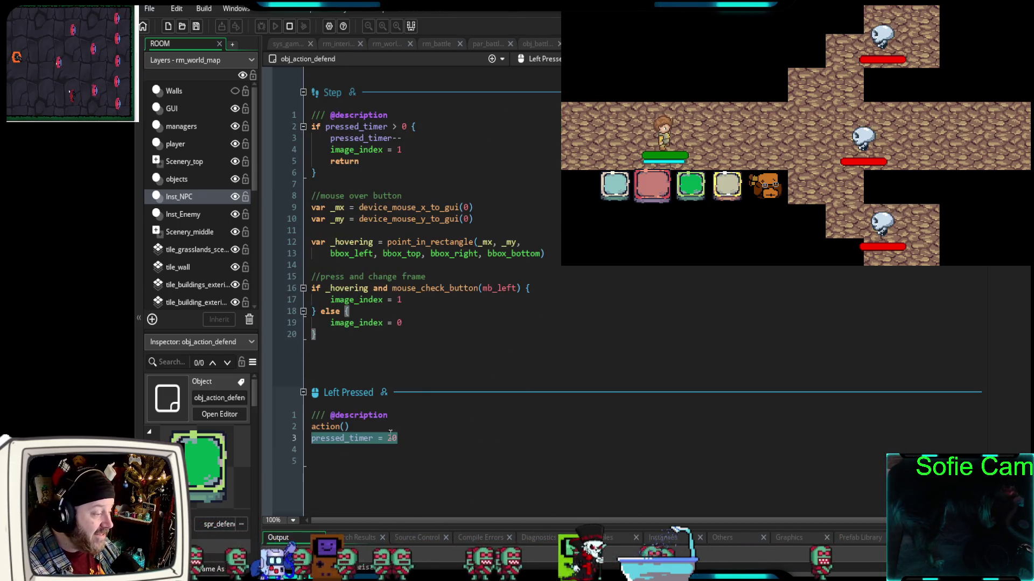
left_click(329, 427)
scroll(406, 405, "up", 7)
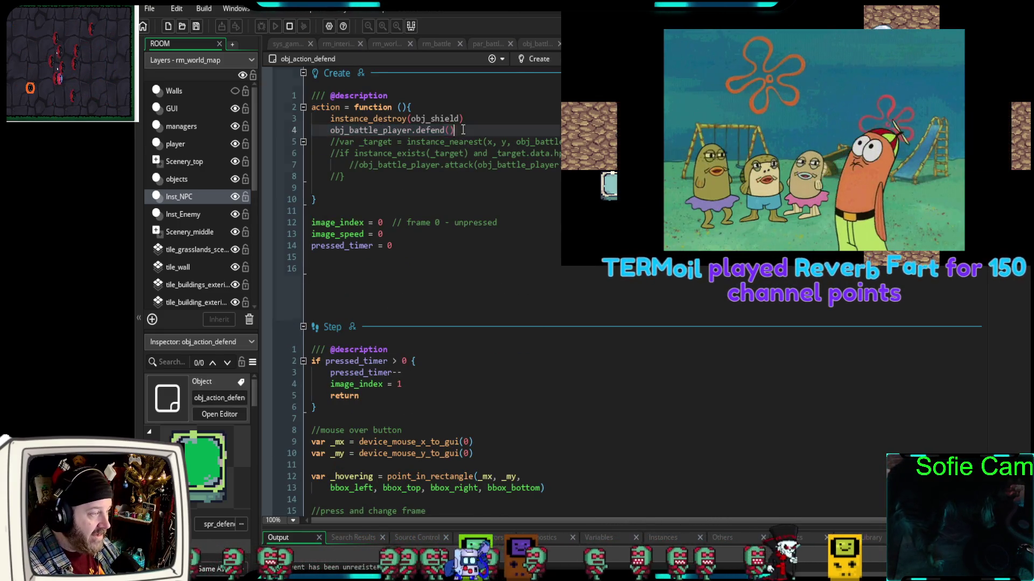
left_click_drag(454, 130, 331, 131)
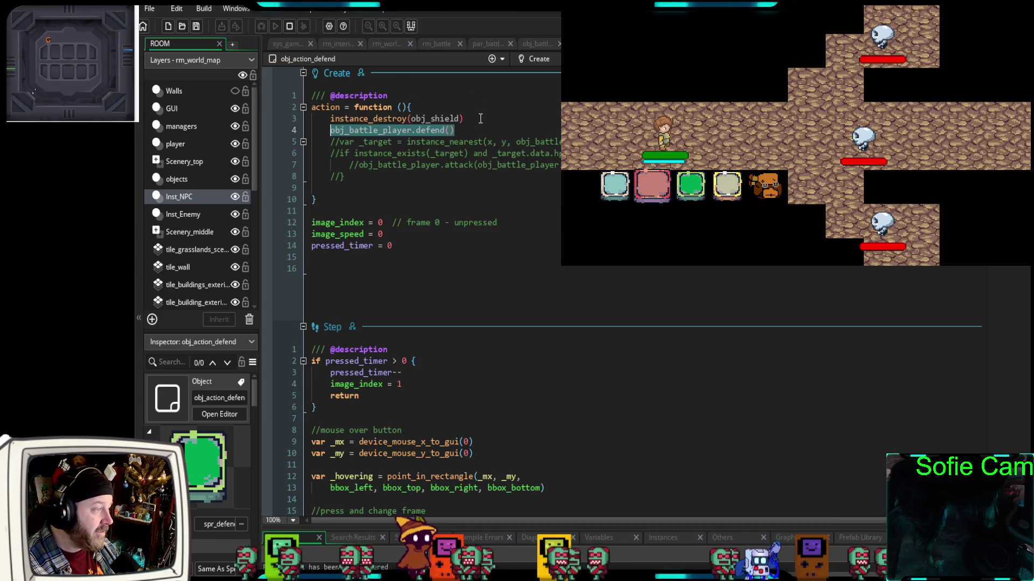
left_click_drag(469, 118, 331, 119)
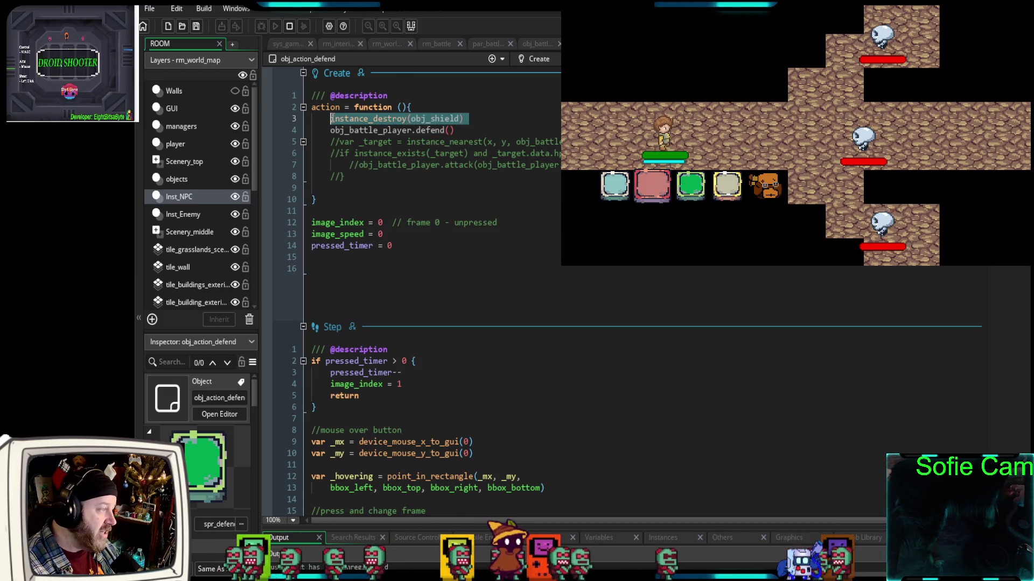
left_click(456, 130)
left_click_drag(311, 139, 310, 133)
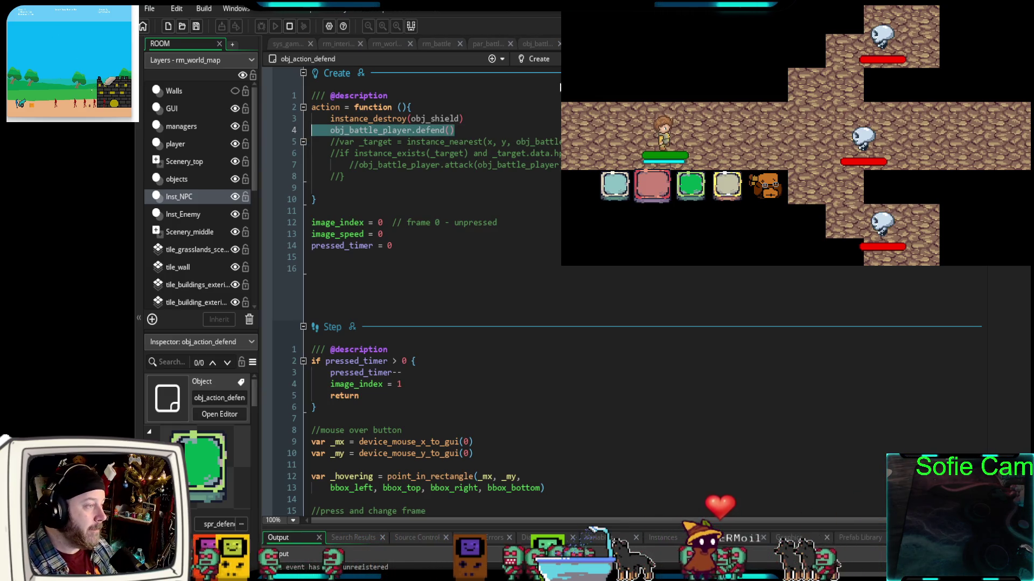
Review obj_battle_player's defend function and Alarm 2, highlighting the x -= 25 and x += 25 lines
left_click(544, 43)
scroll(504, 345, "up", 20)
scroll(492, 341, "down", 10)
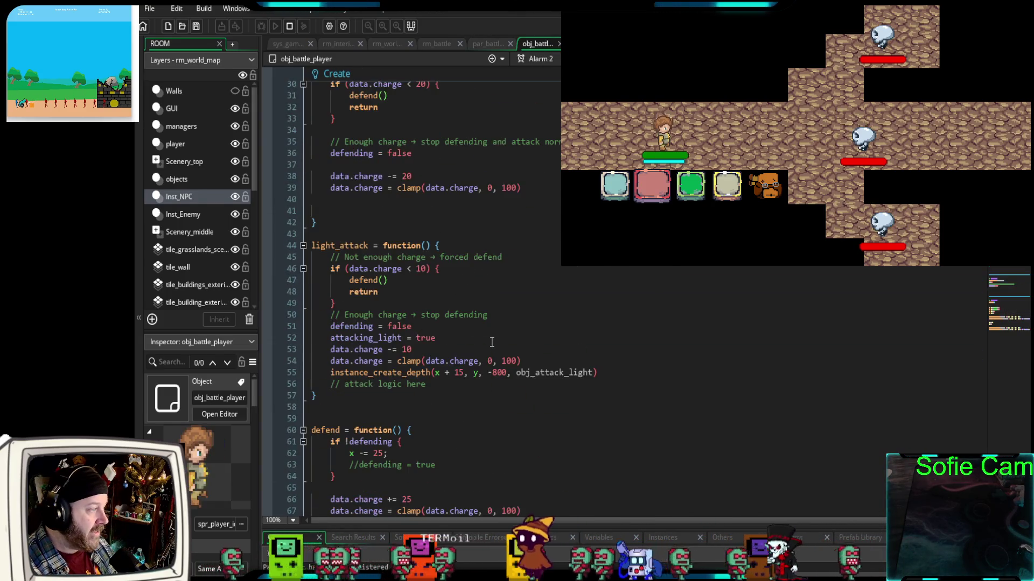
scroll(491, 342, "down", 4)
mouse_move(334, 423)
left_mouse_down()
mouse_move(302, 359)
mouse_move(287, 294)
left_mouse_up()
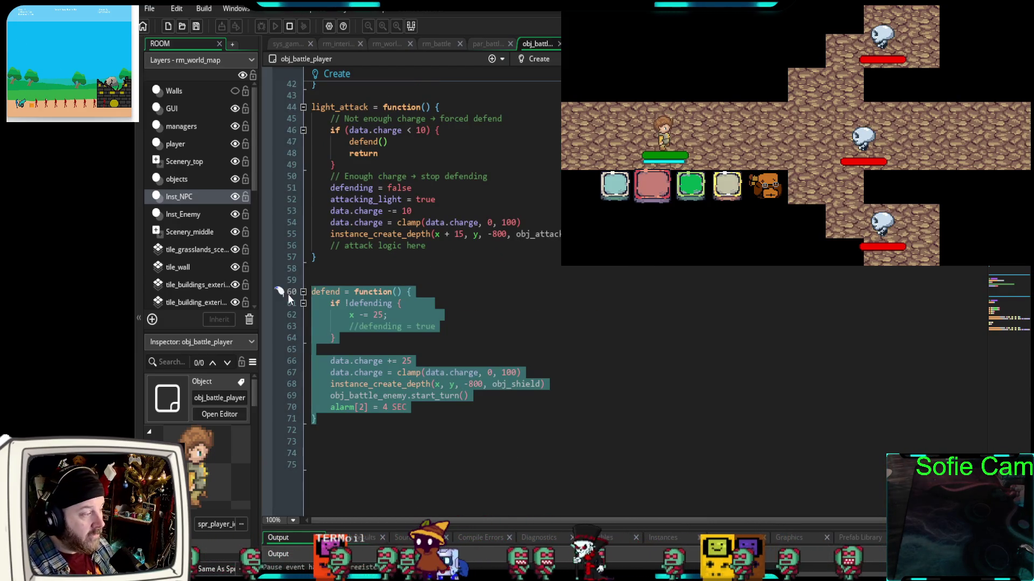
left_click(399, 320)
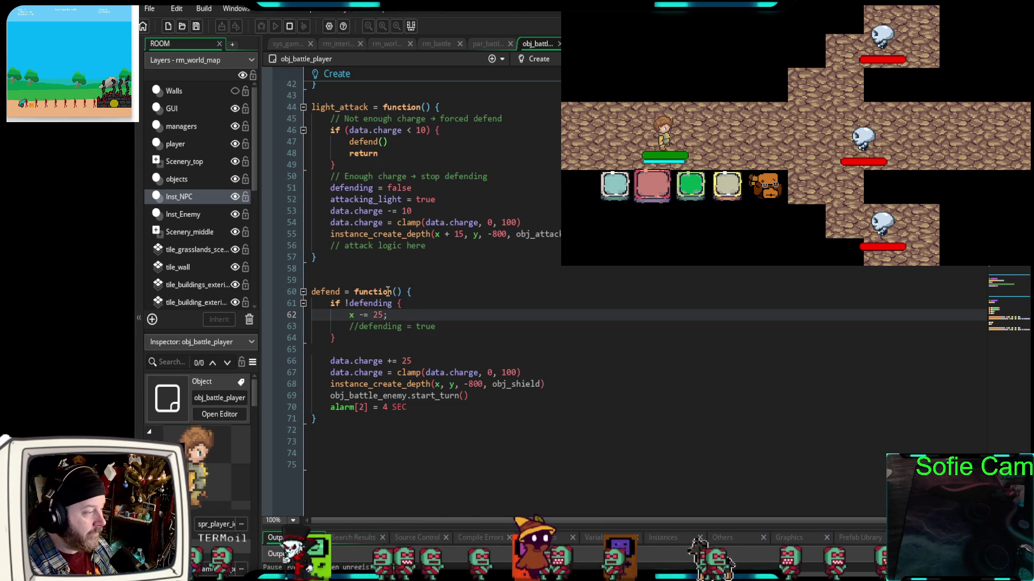
left_click_drag(393, 316, 311, 316)
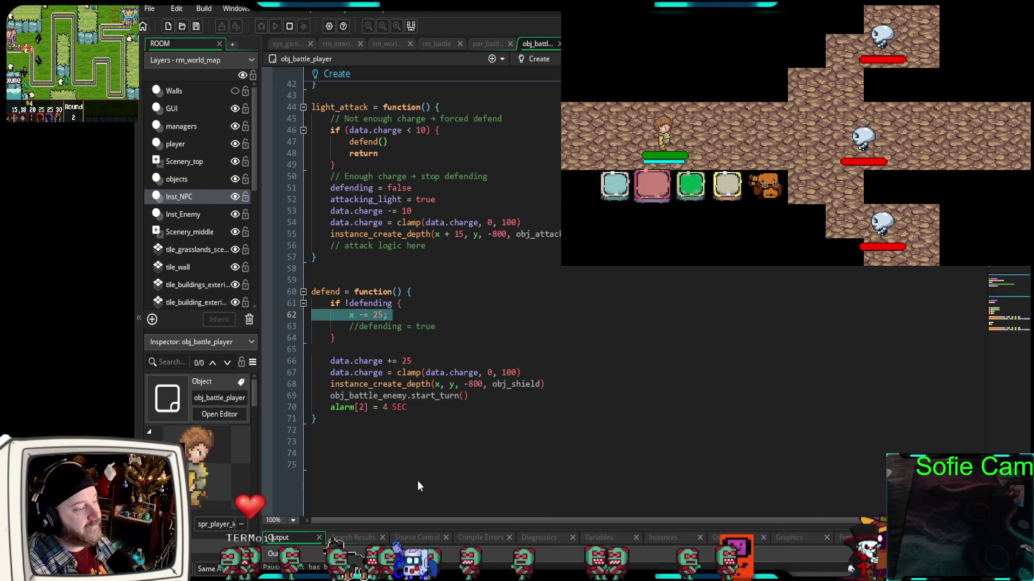
scroll(425, 463, "down", 8)
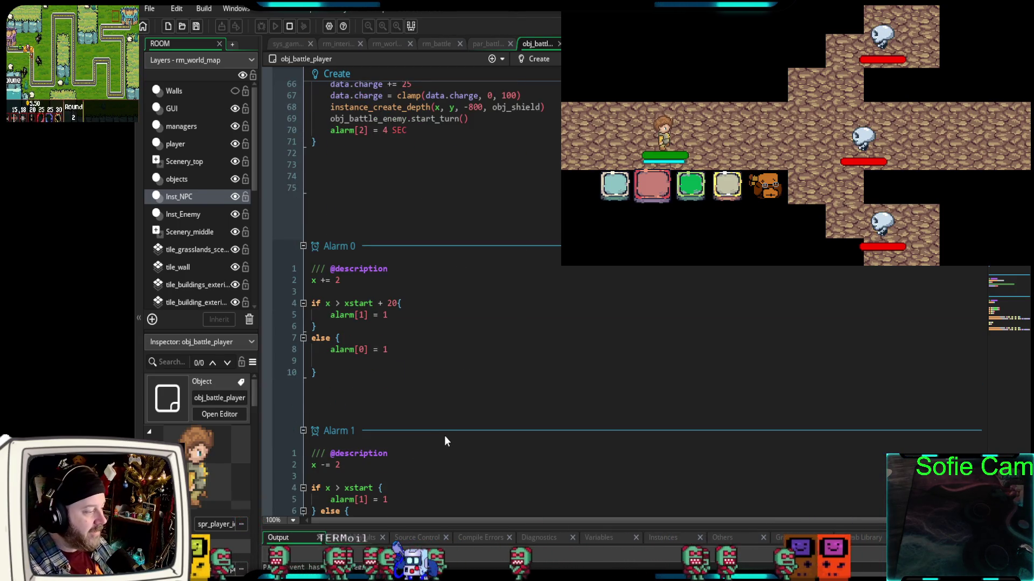
scroll(439, 437, "down", 8)
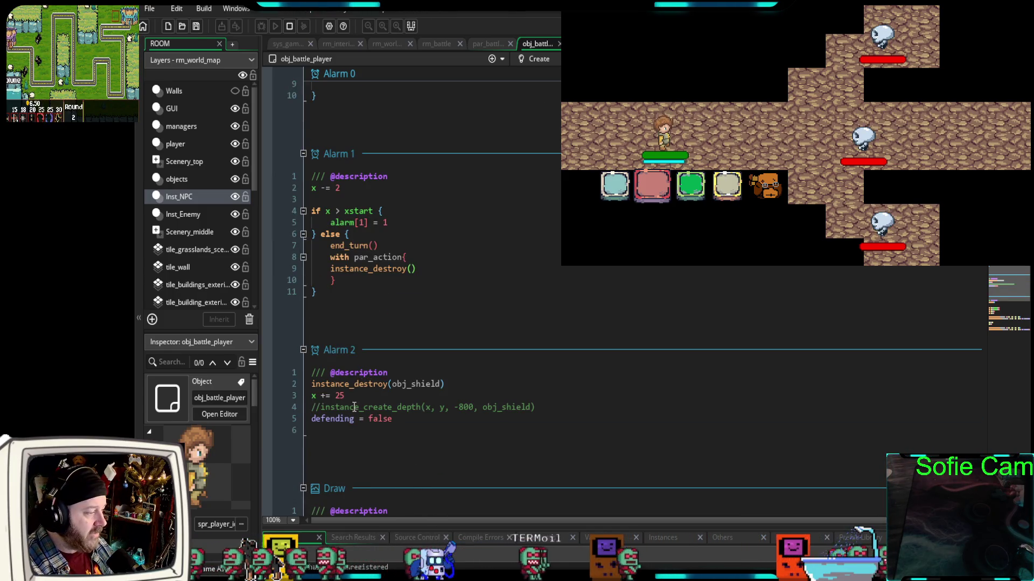
mouse_move(451, 384)
left_mouse_down()
mouse_move(298, 388)
mouse_move(304, 399)
left_mouse_up()
left_click(340, 395)
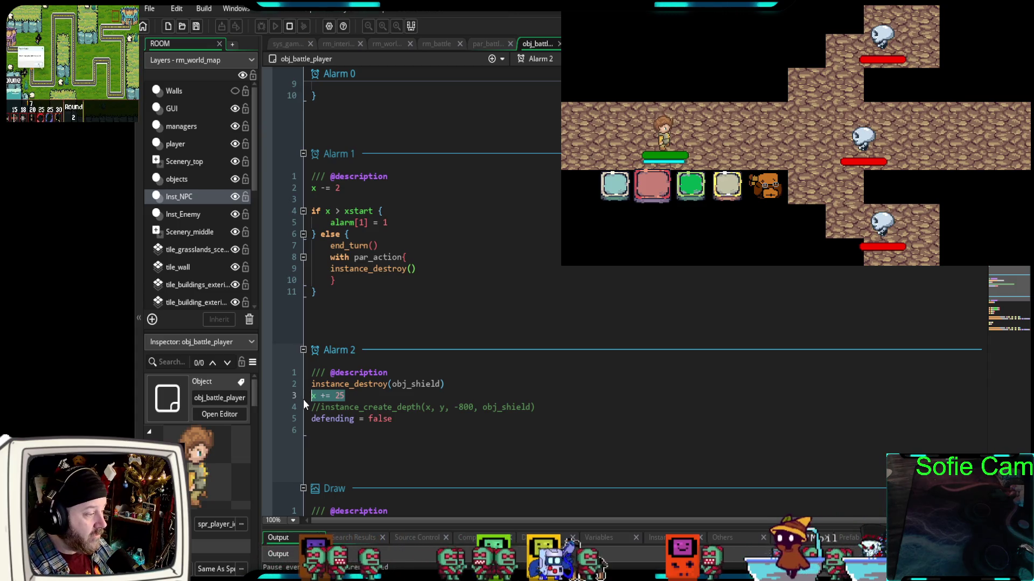
left_click(359, 397)
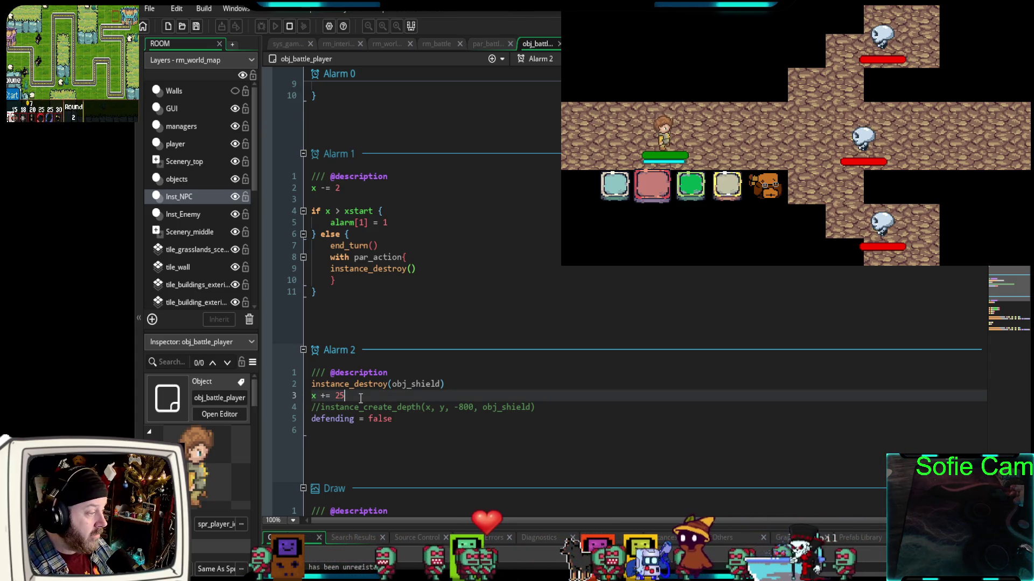
left_click_drag(395, 419, 299, 421)
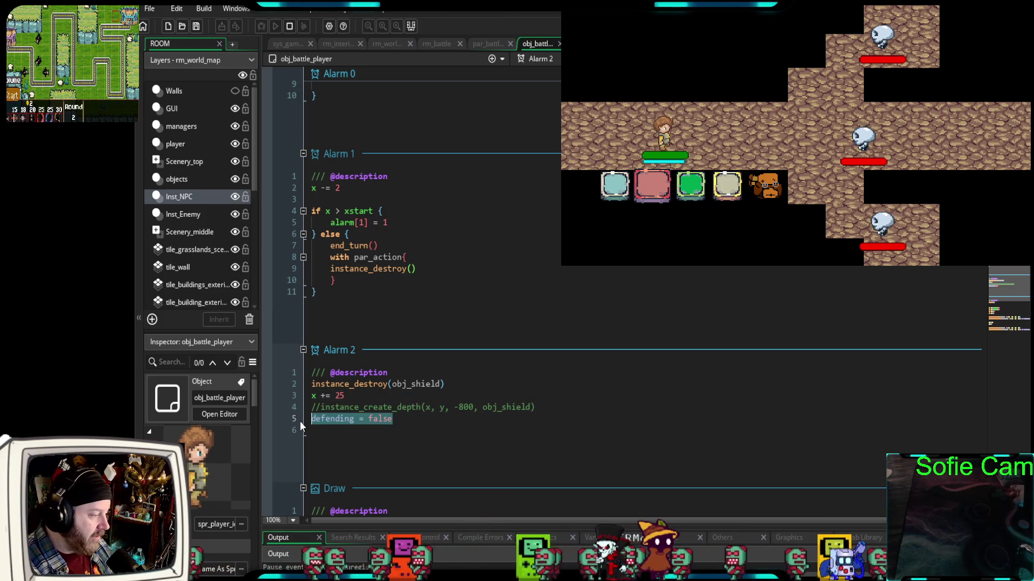
scroll(497, 379, "up", 10)
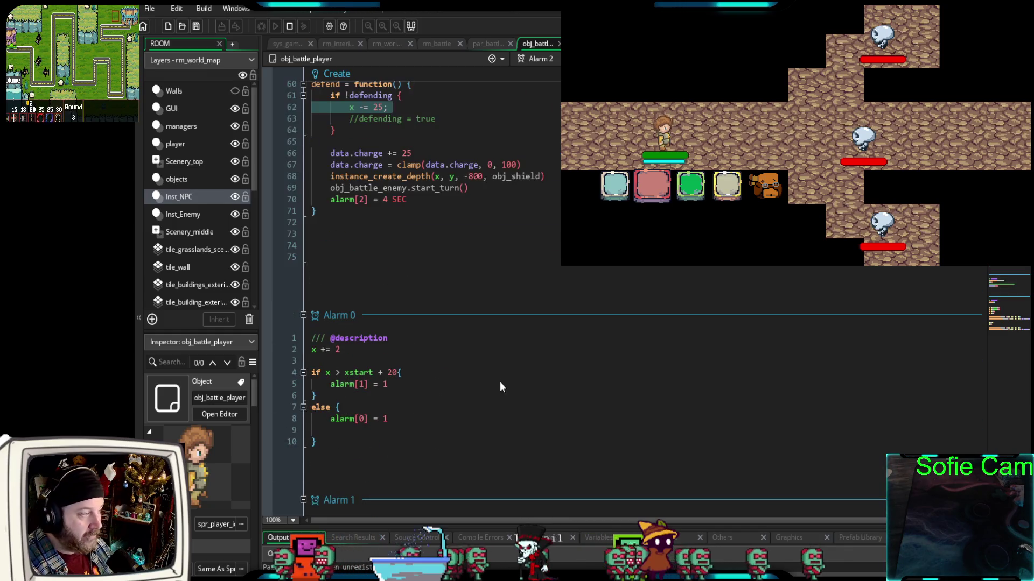
scroll(497, 379, "up", 2)
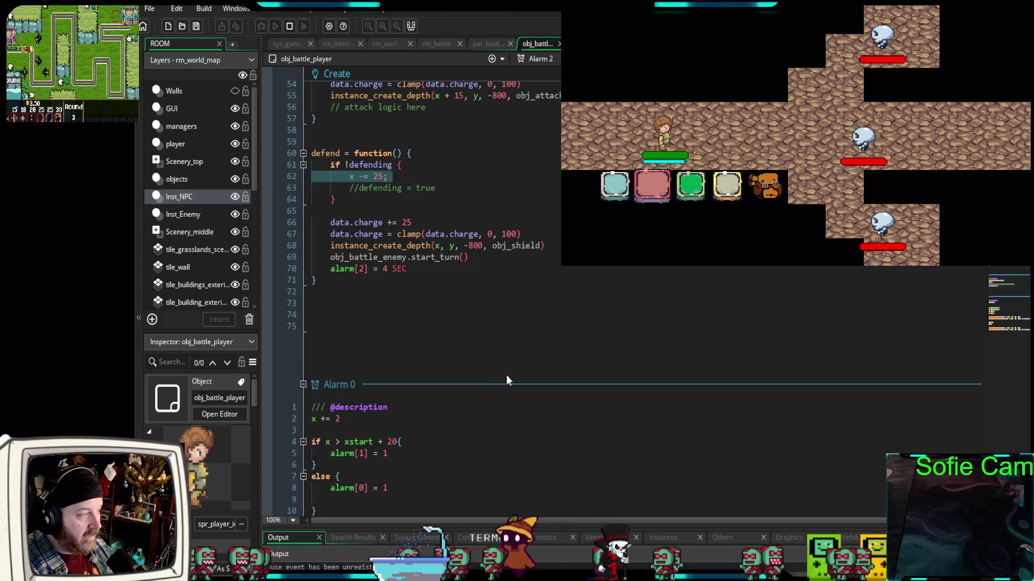
Move '//defending = true' out of the if block to after its brace and uncomment it
left_click_drag(447, 188, 352, 189)
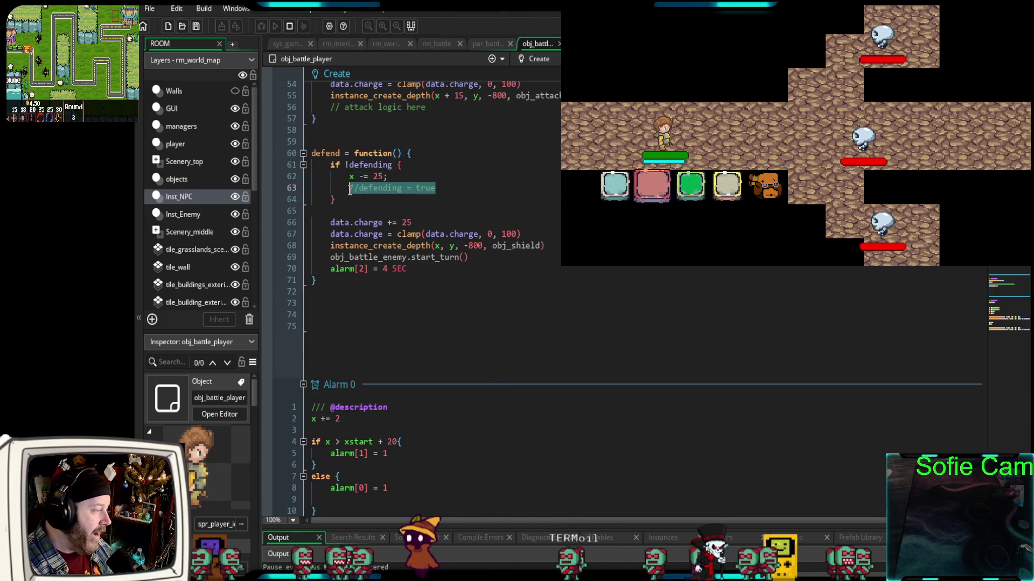
key("BackSpace")
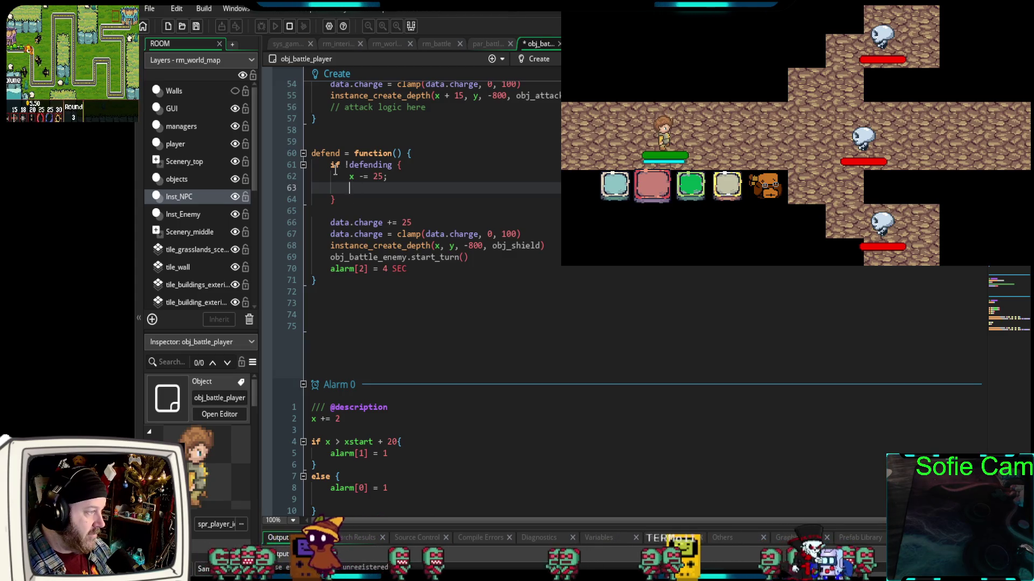
double_click(333, 164)
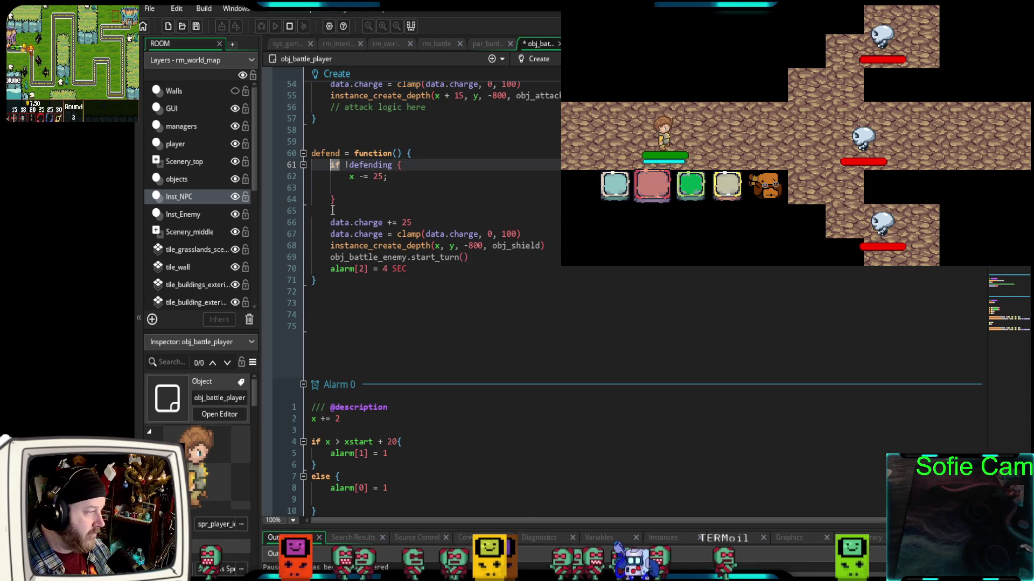
left_click(333, 211)
type("//defending = true")
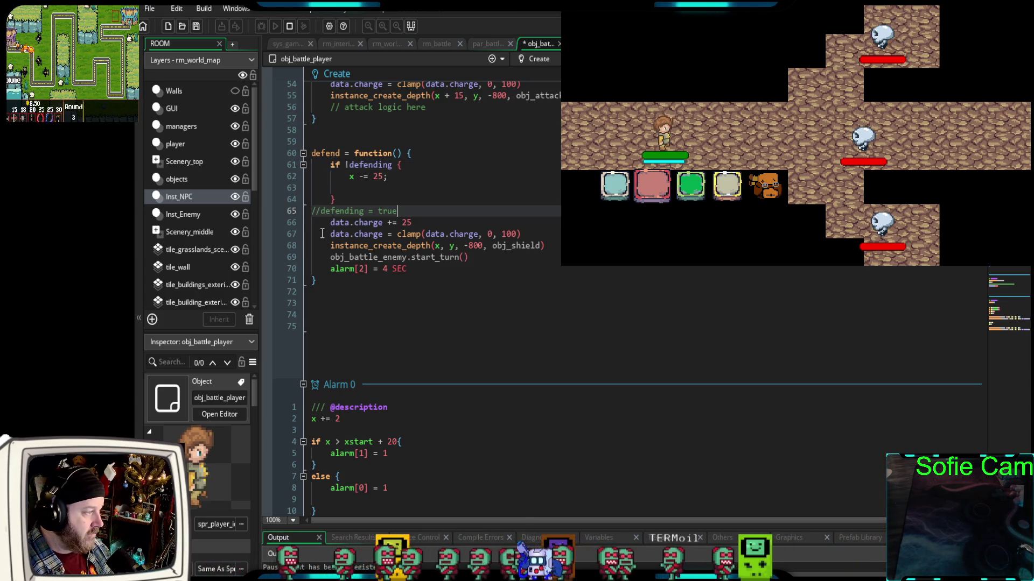
key("Tab")
double_click(333, 211)
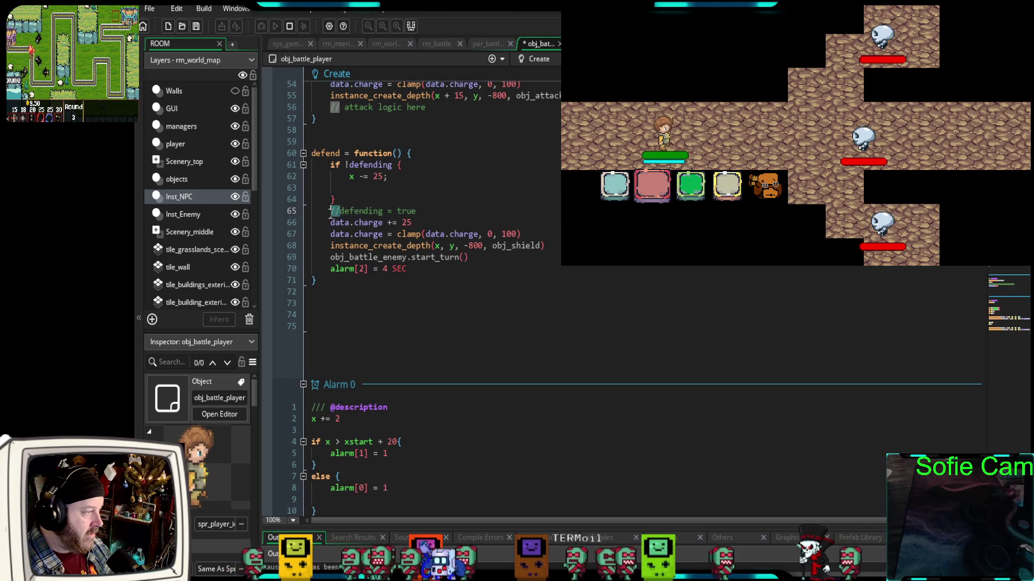
key("BackSpace")
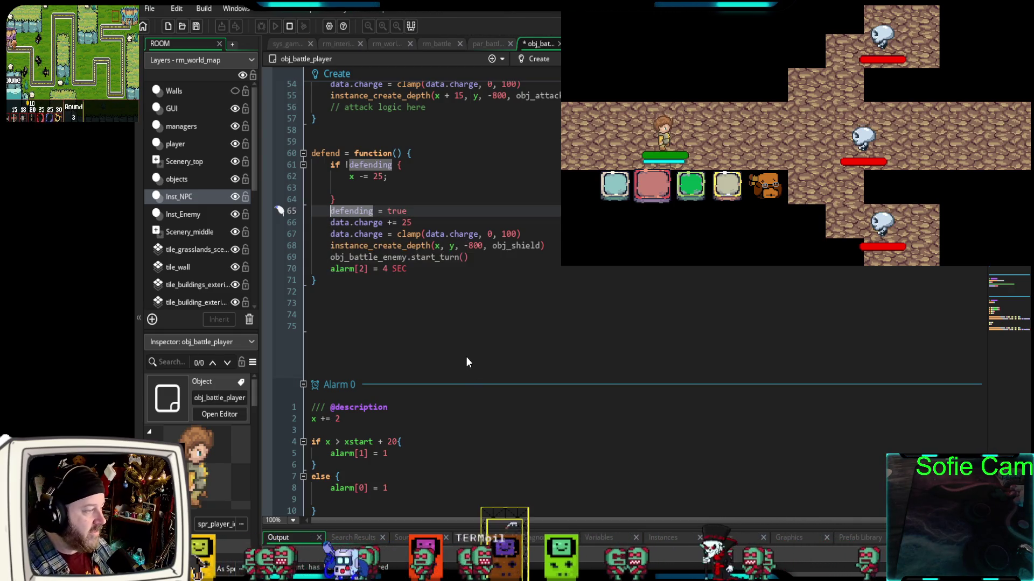
left_click(438, 306)
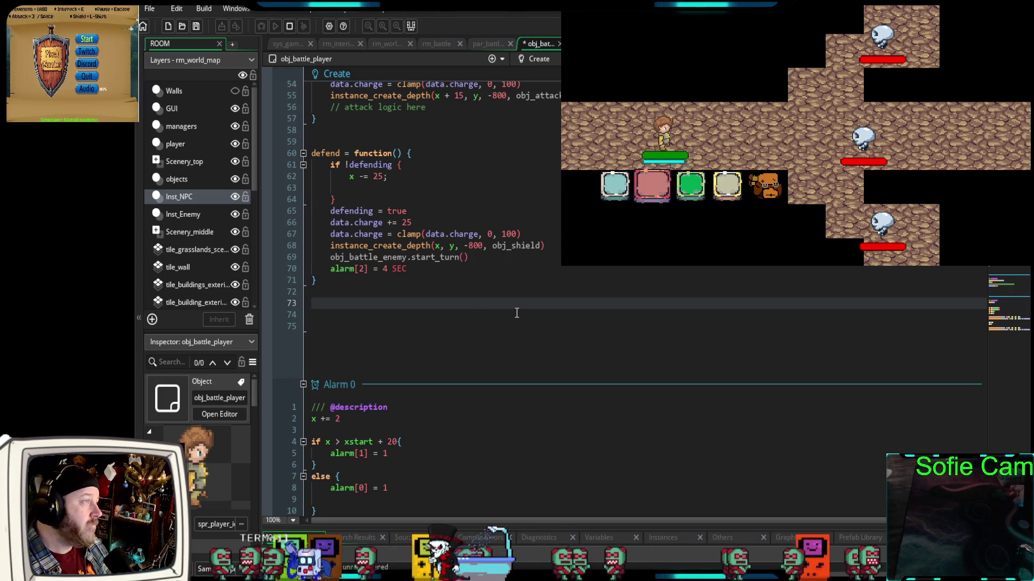
key("Shift_L")
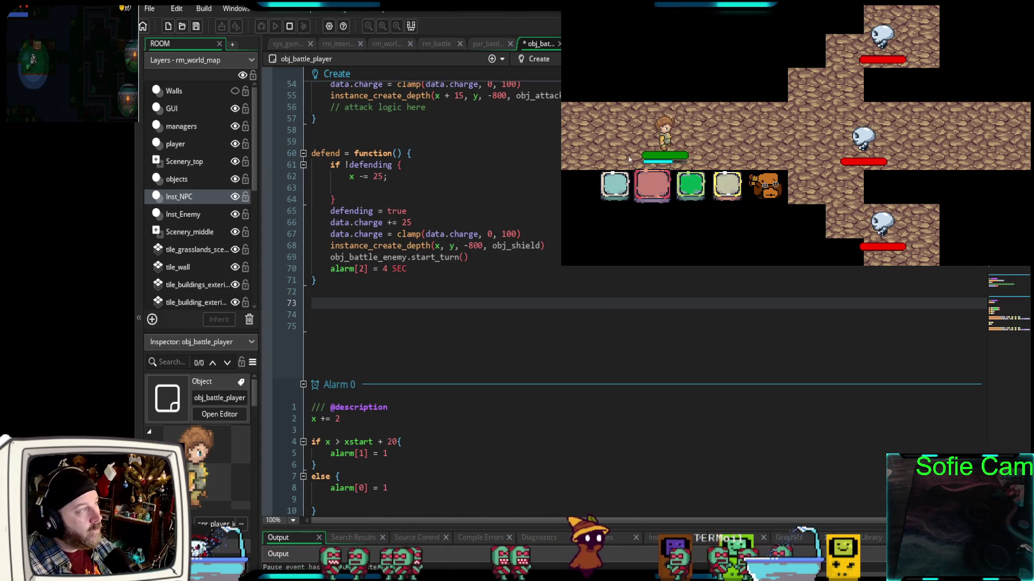
Playtest the battle, choosing the green defend and teal actions over several turns
left_click(689, 184)
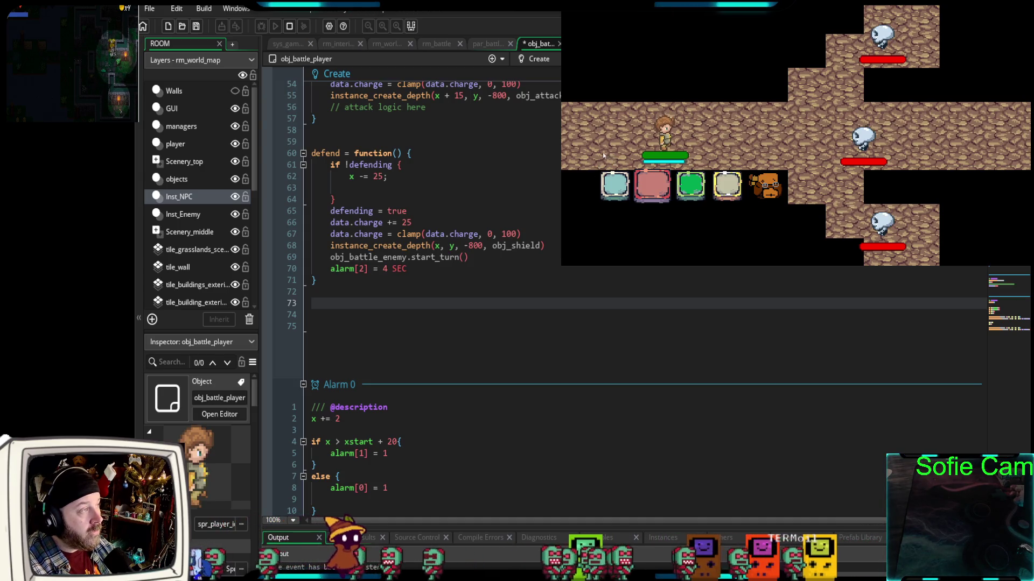
left_click(618, 184)
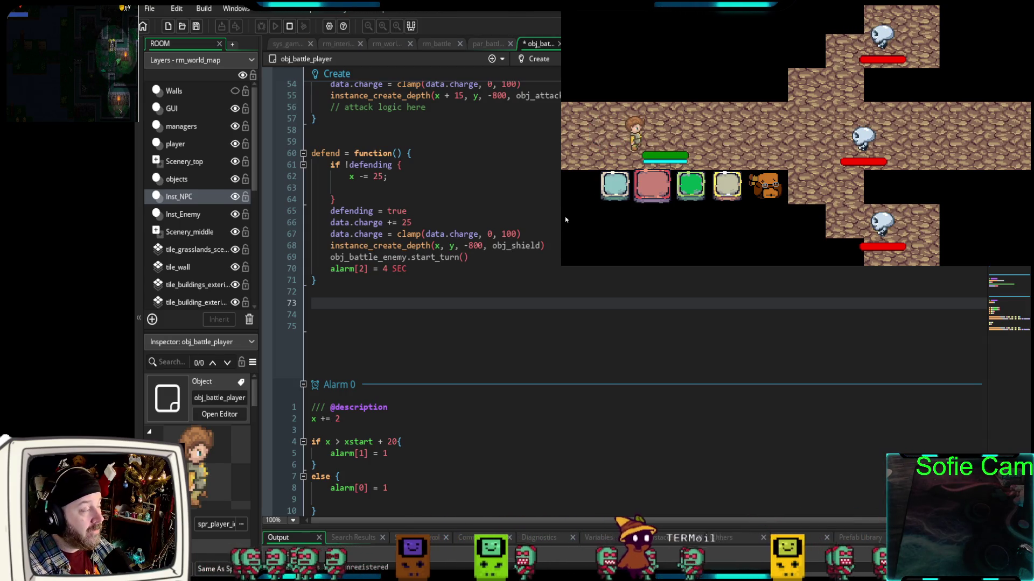
left_click(617, 189)
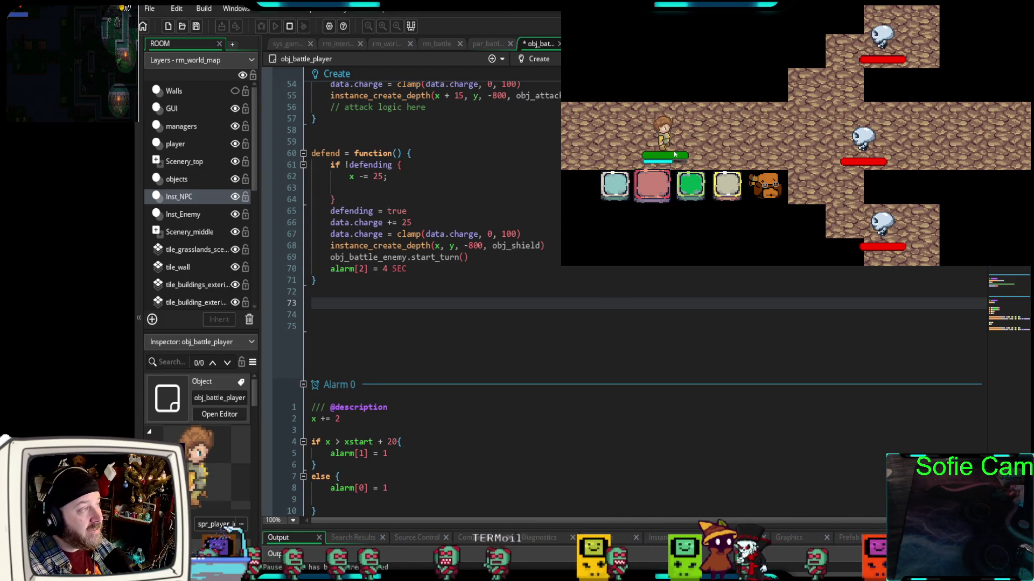
left_click(690, 188)
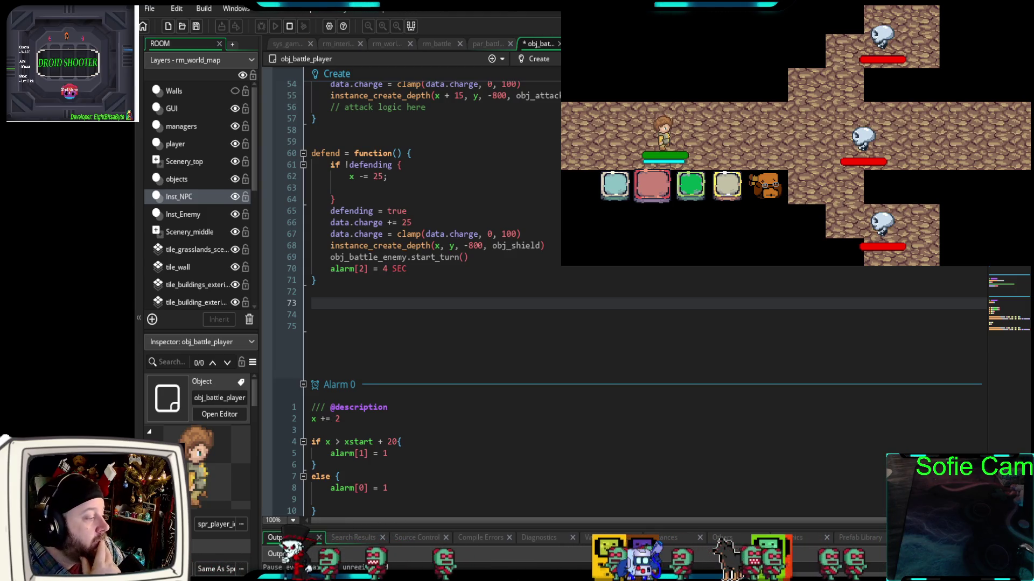
scroll(619, 323, "down", 10)
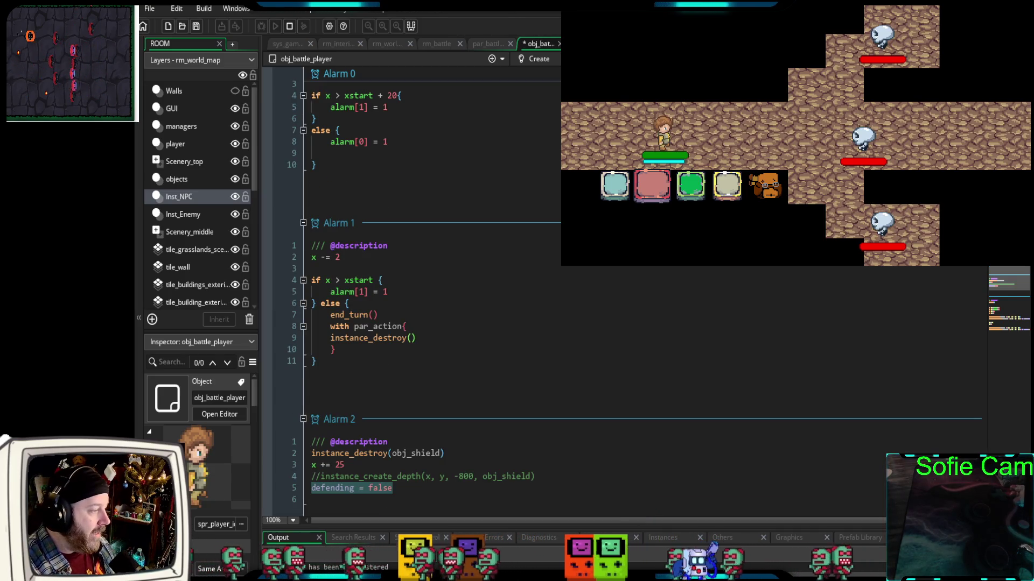
In Alarm 2, comment out x += 25, add x = xstart below it, and stop the game
scroll(619, 323, "down", 4)
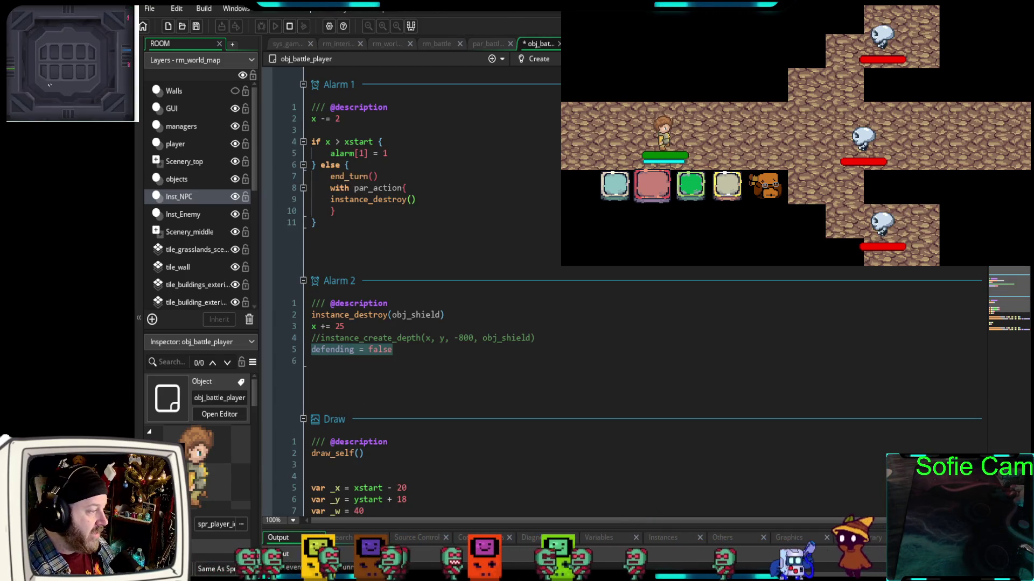
scroll(619, 323, "up", 2)
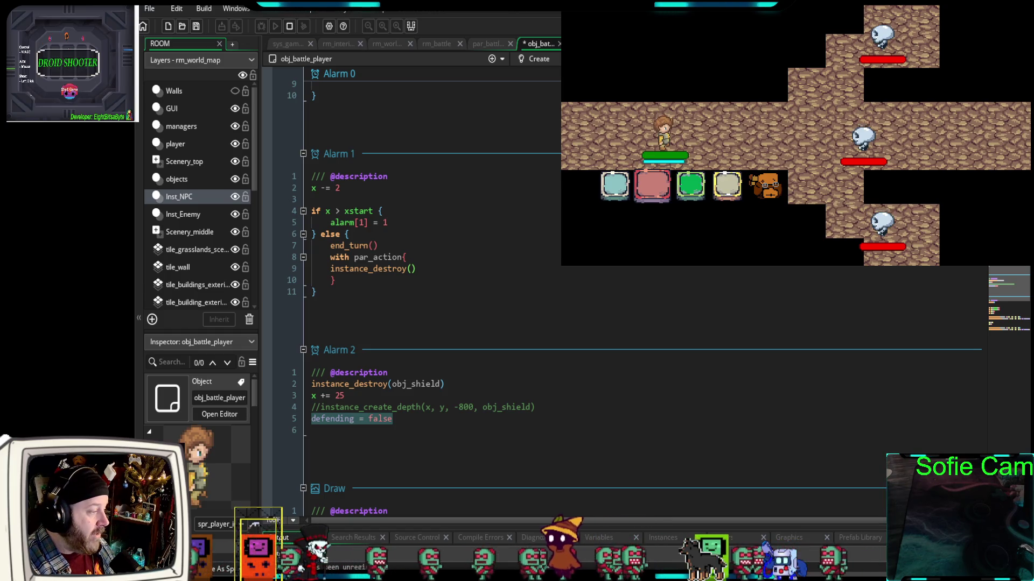
left_click(363, 396)
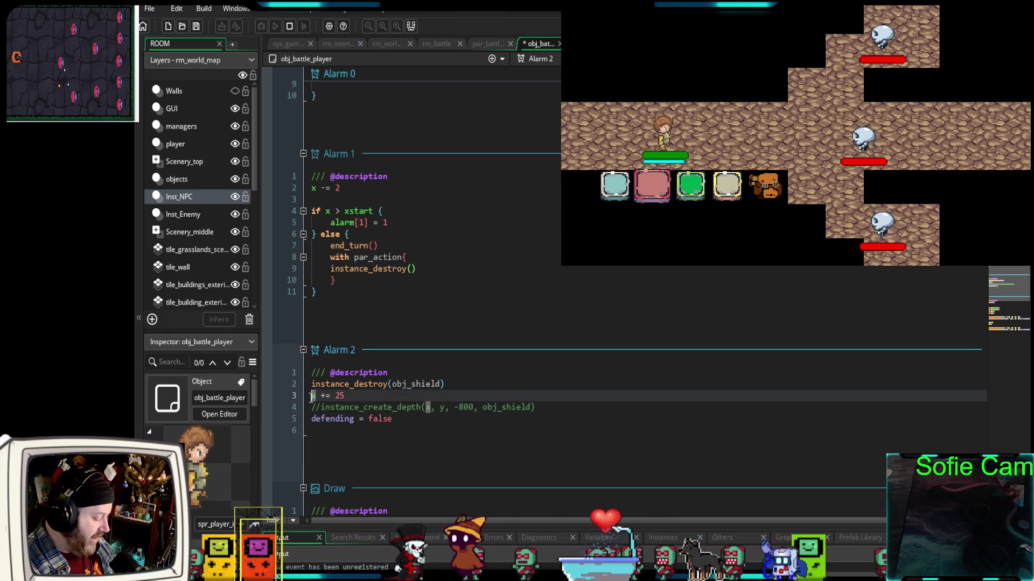
key("ctrl+k")
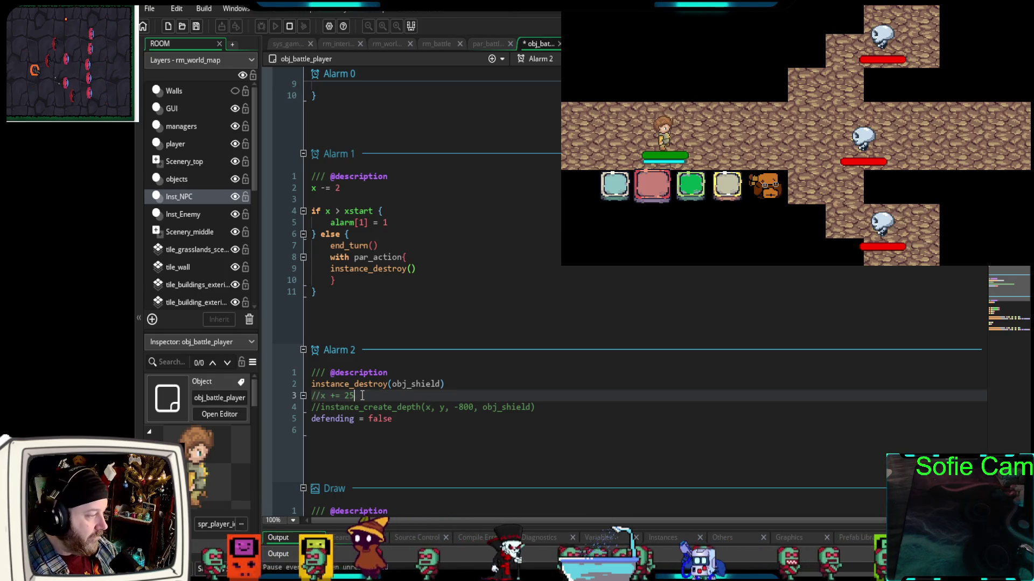
key("Return")
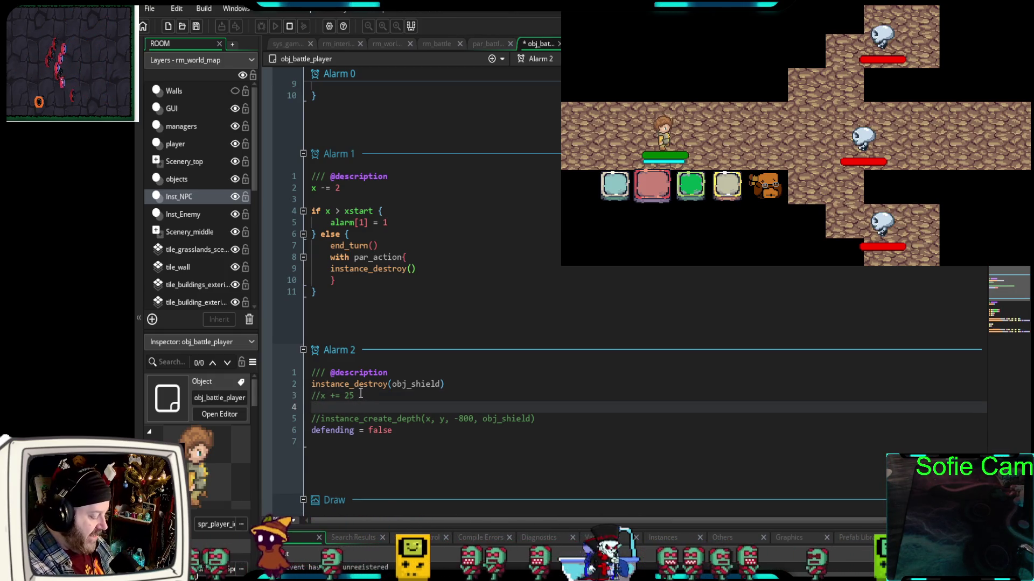
type("x")
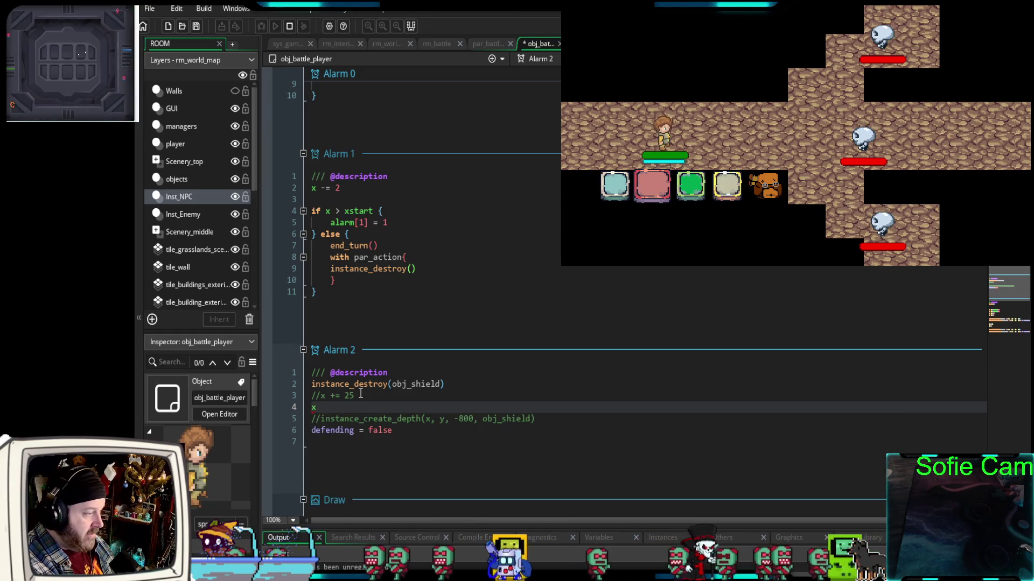
type(" = ")
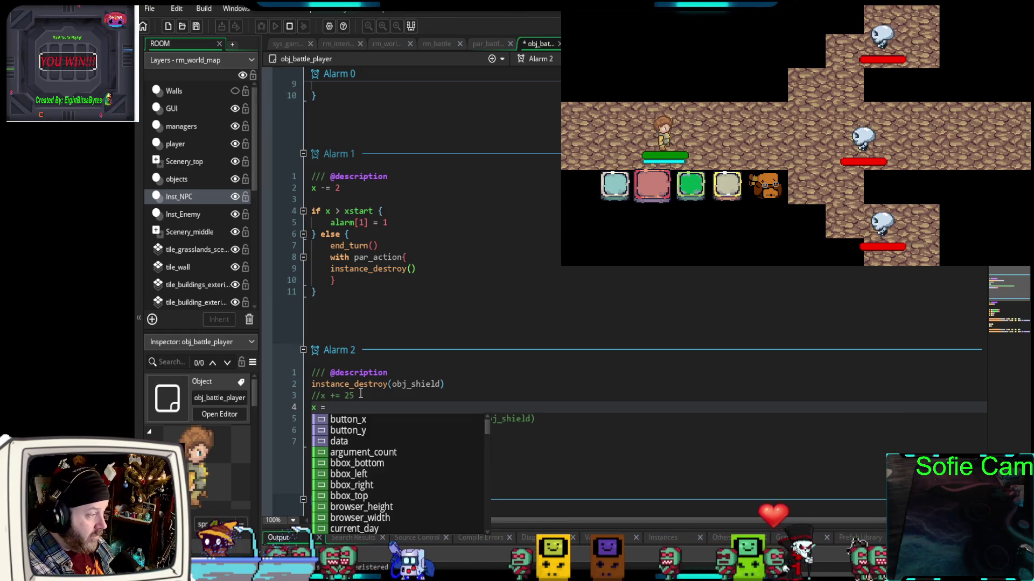
type("xstart")
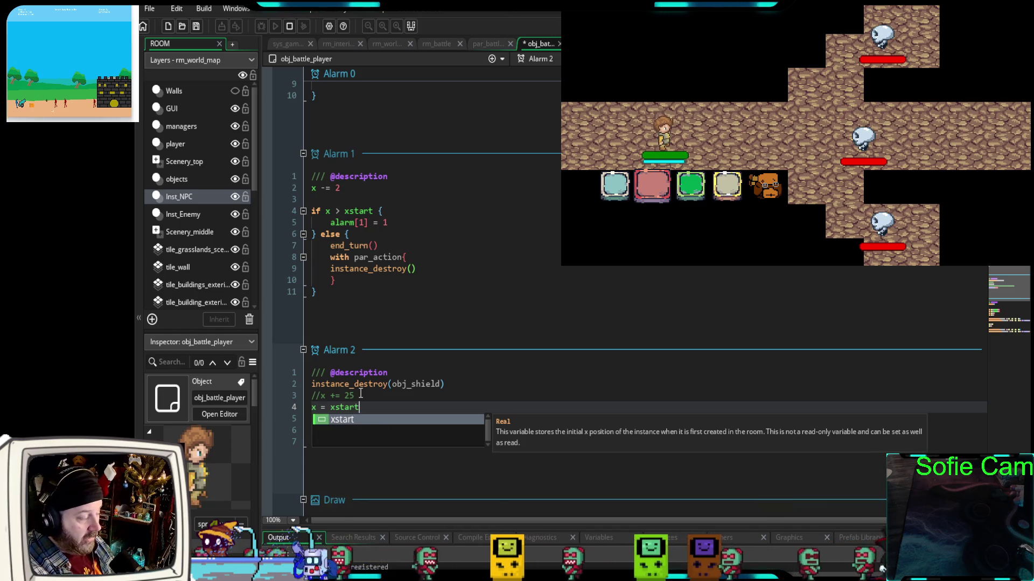
left_click(363, 394)
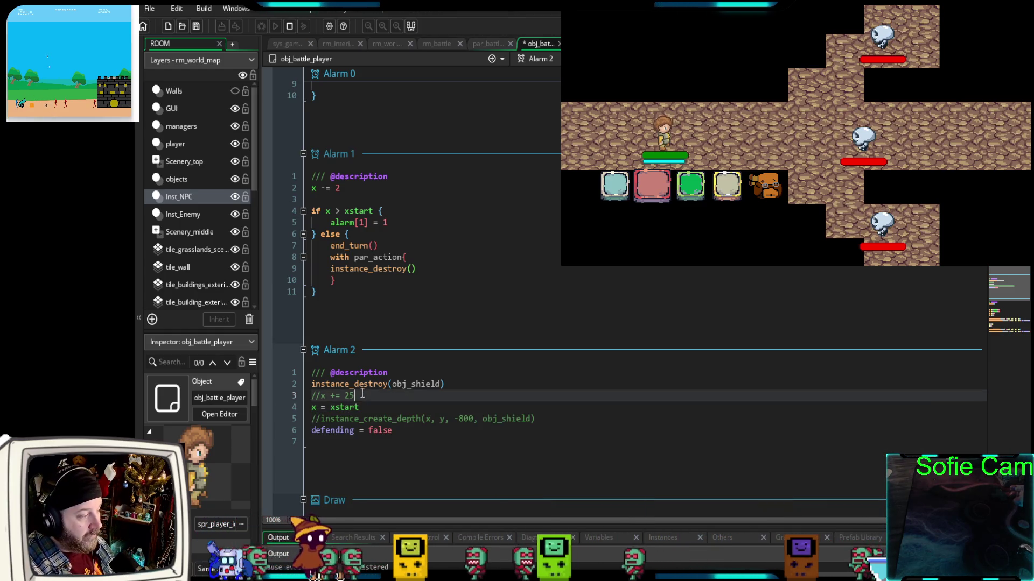
left_click(368, 407)
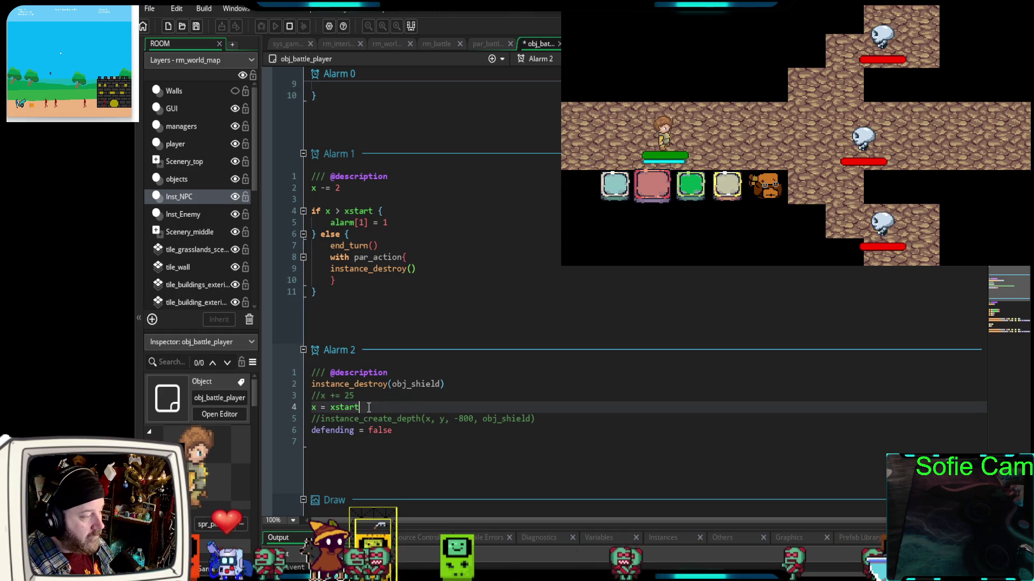
key("Return")
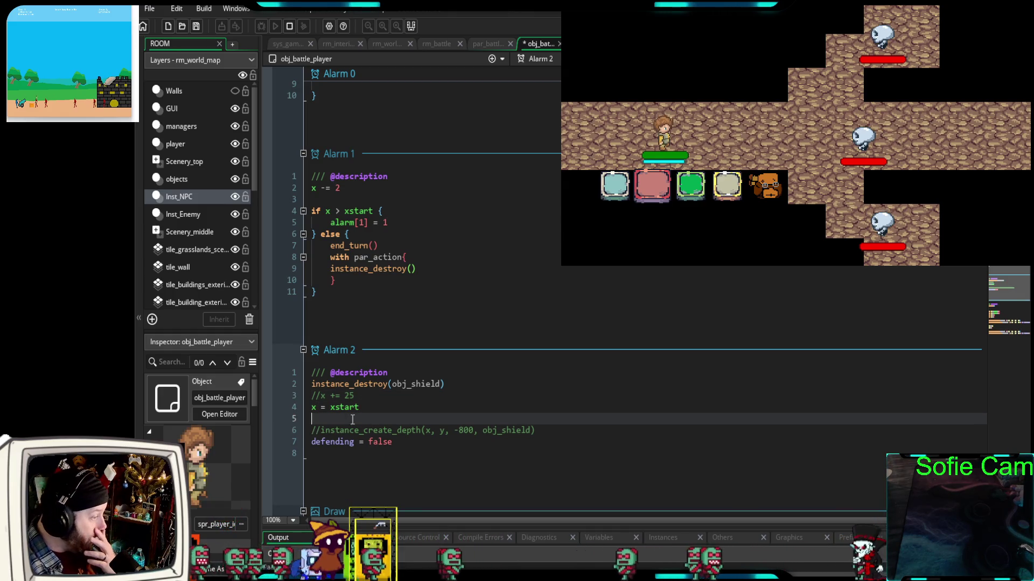
left_click(287, 27)
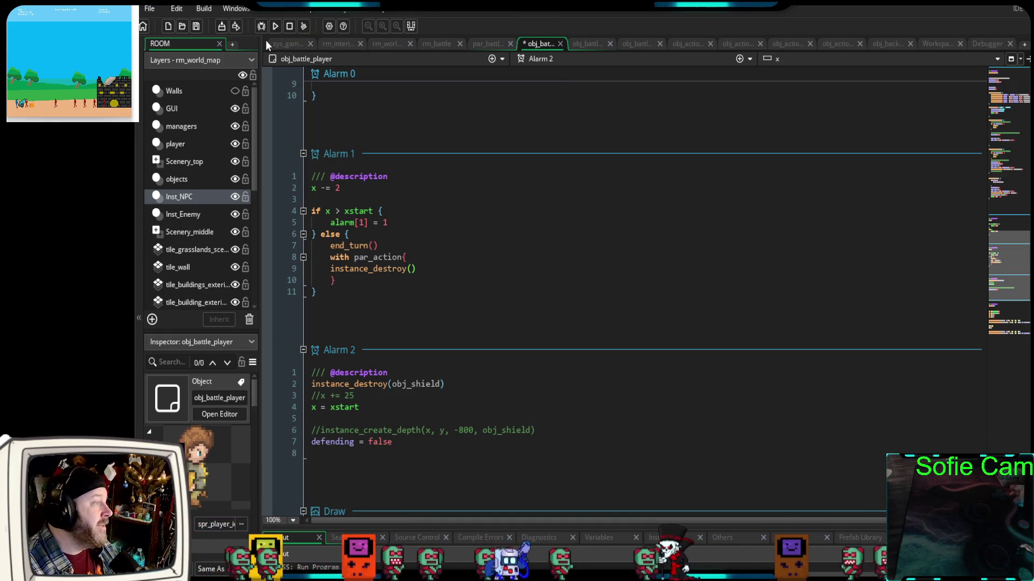
Relaunch the game in debug mode and fire a light attack at the middle enemy
left_click(259, 26)
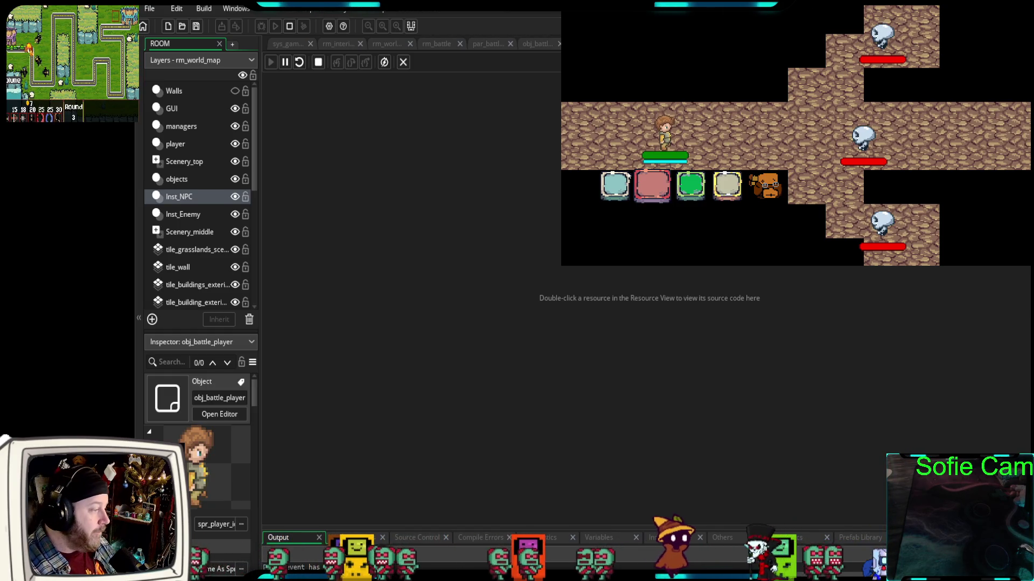
left_click(615, 188)
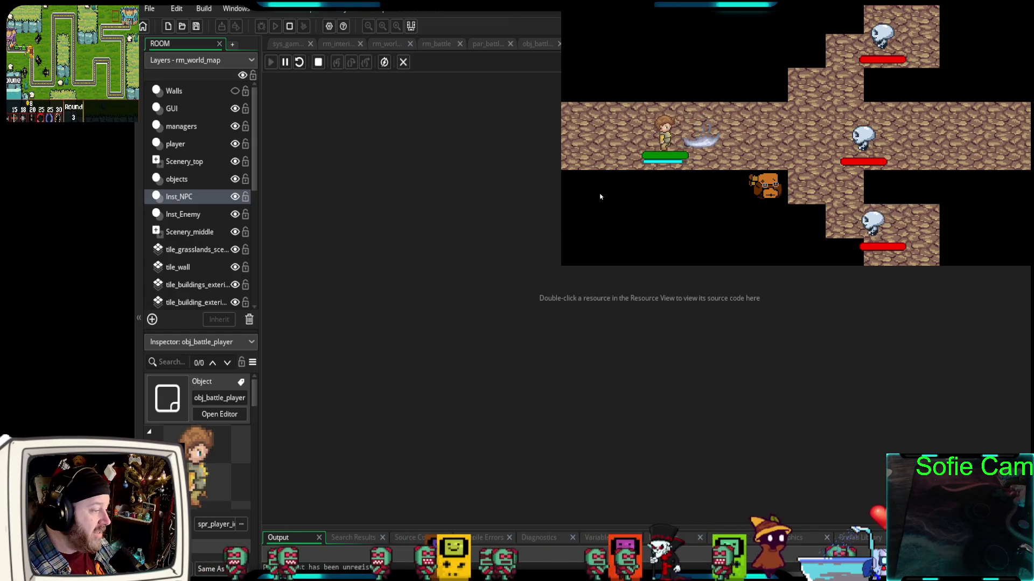
left_click(651, 190)
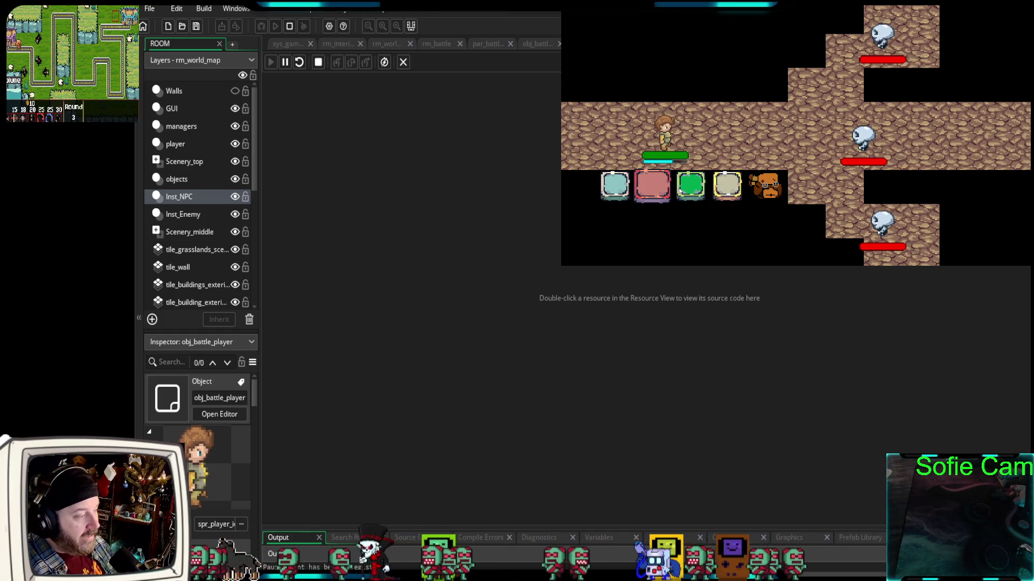
left_click(695, 188)
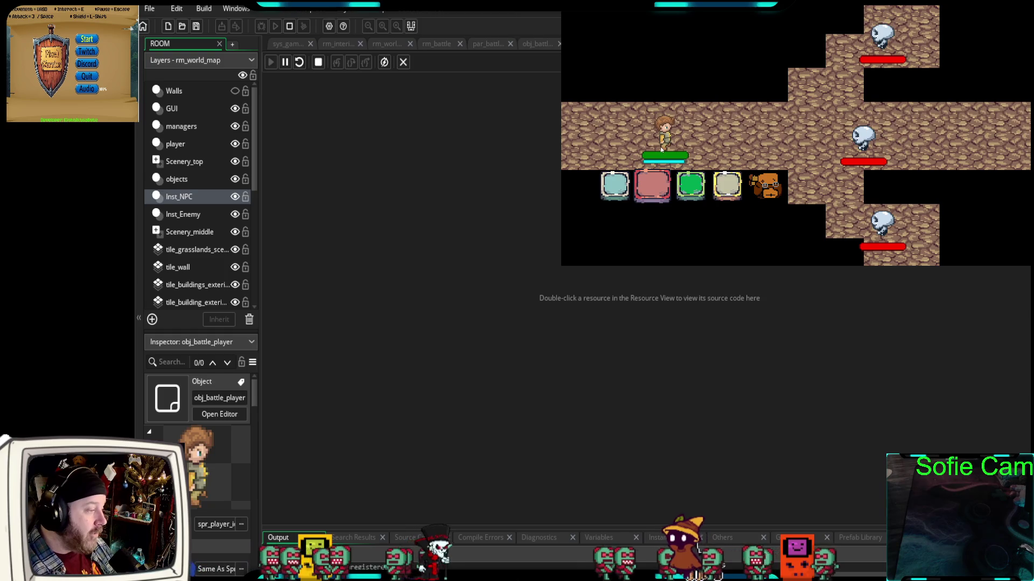
left_click(692, 192)
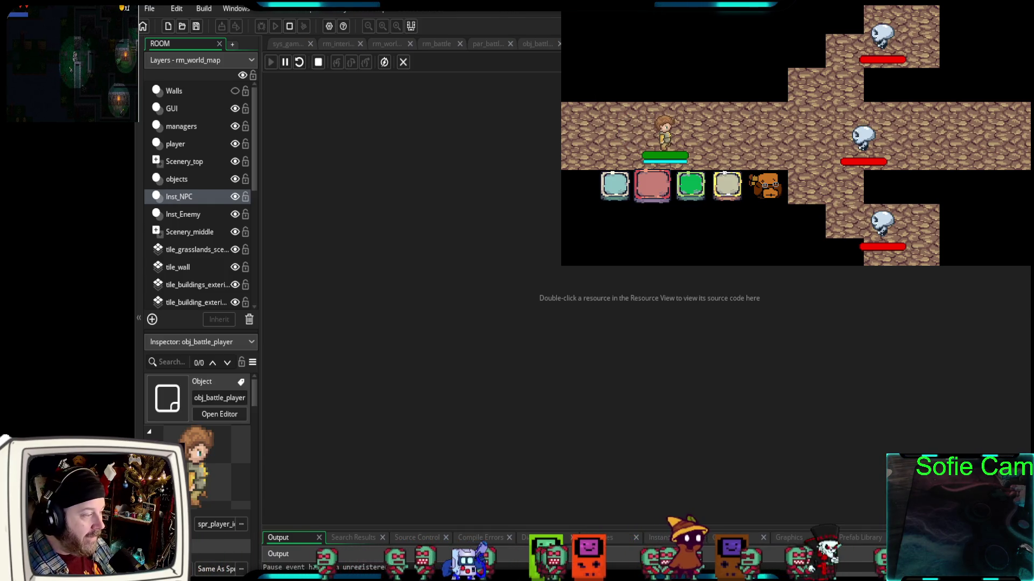
left_click(690, 185)
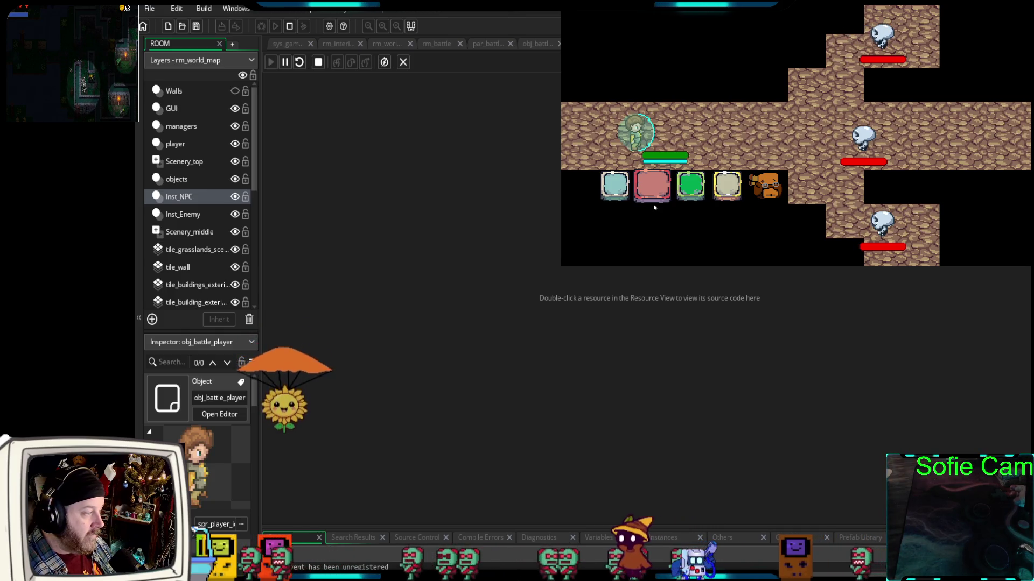
left_click(654, 203)
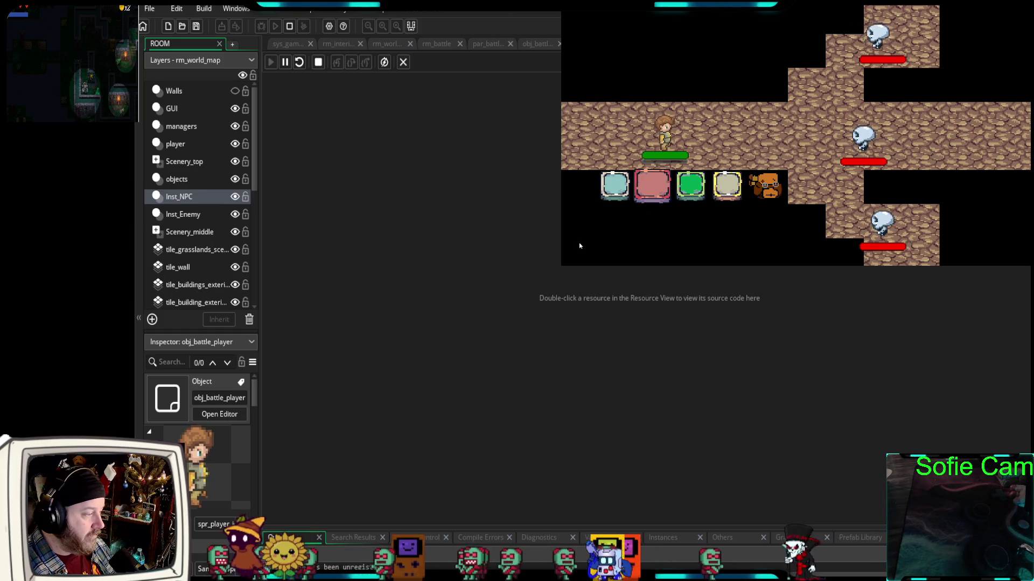
left_click(650, 186)
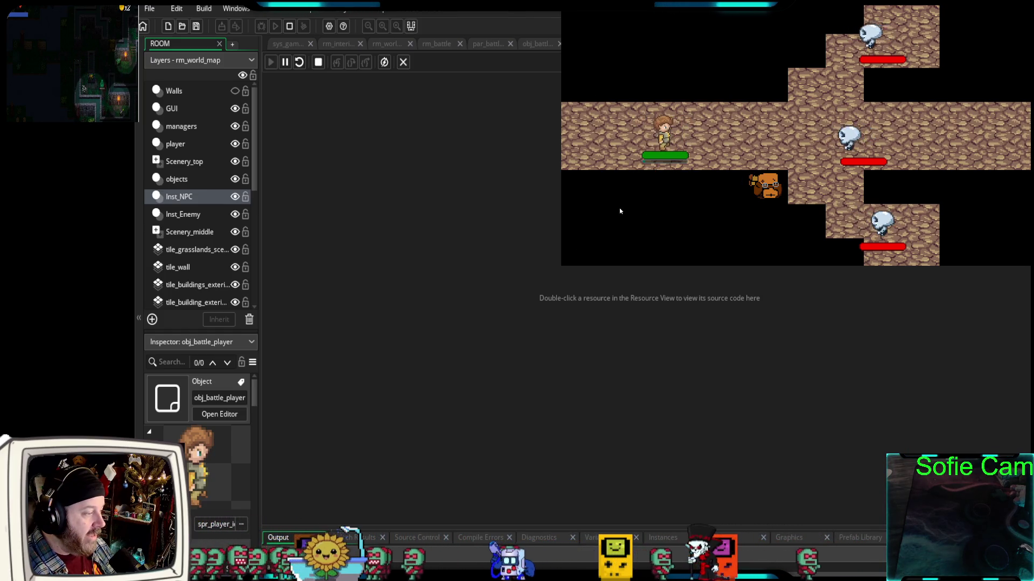
left_click(650, 190)
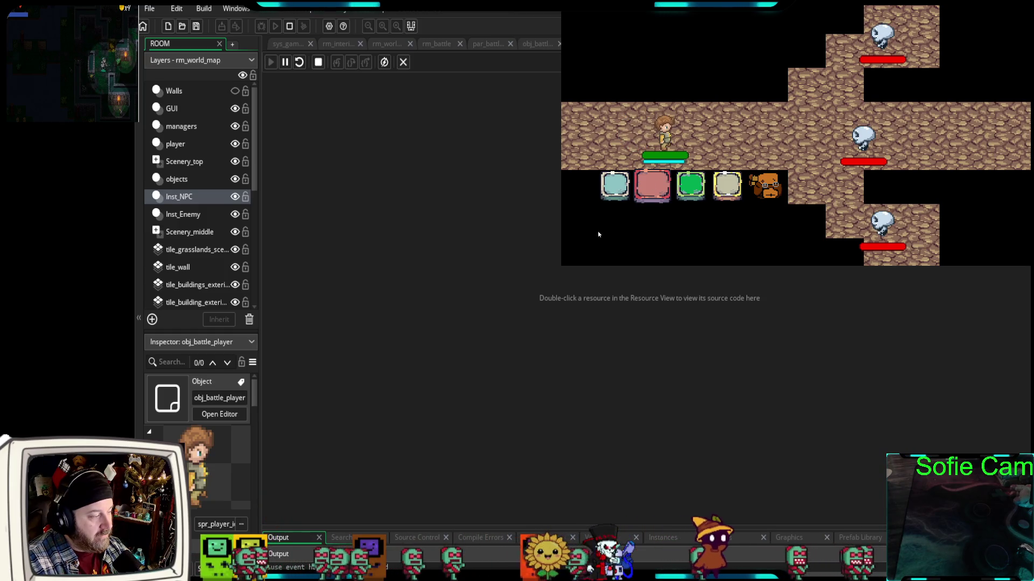
left_click(613, 187)
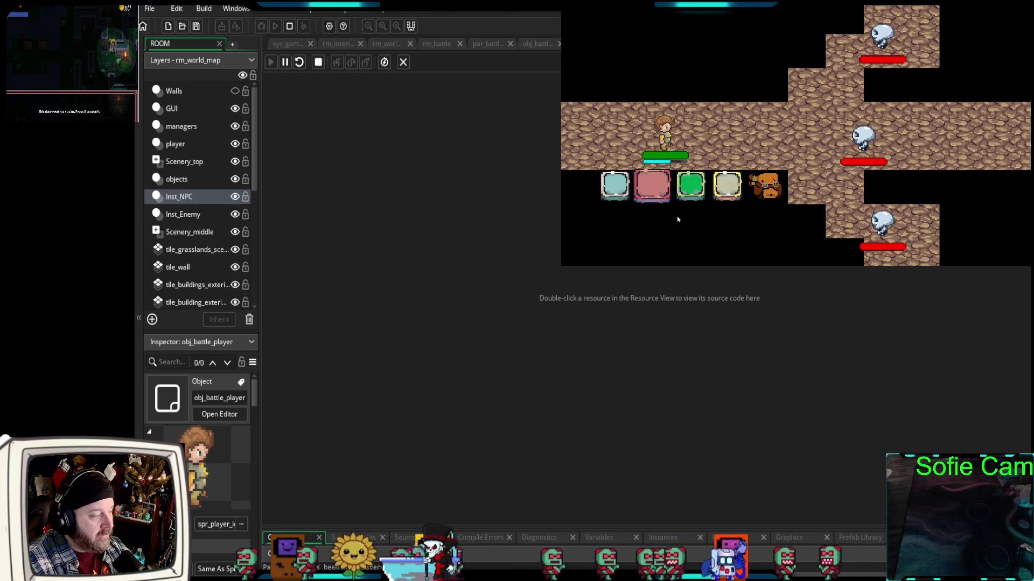
left_click(658, 188)
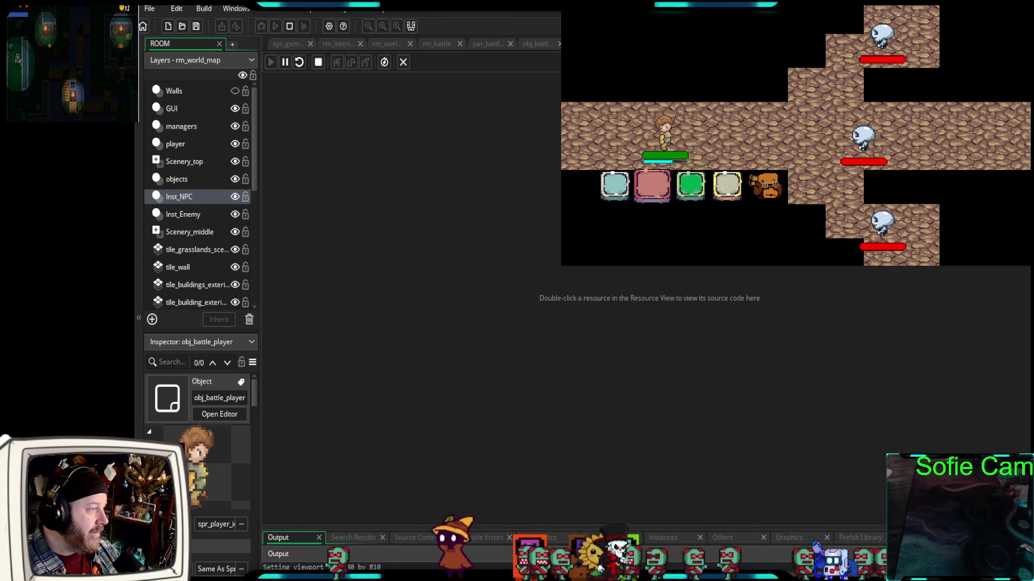
left_click(537, 44)
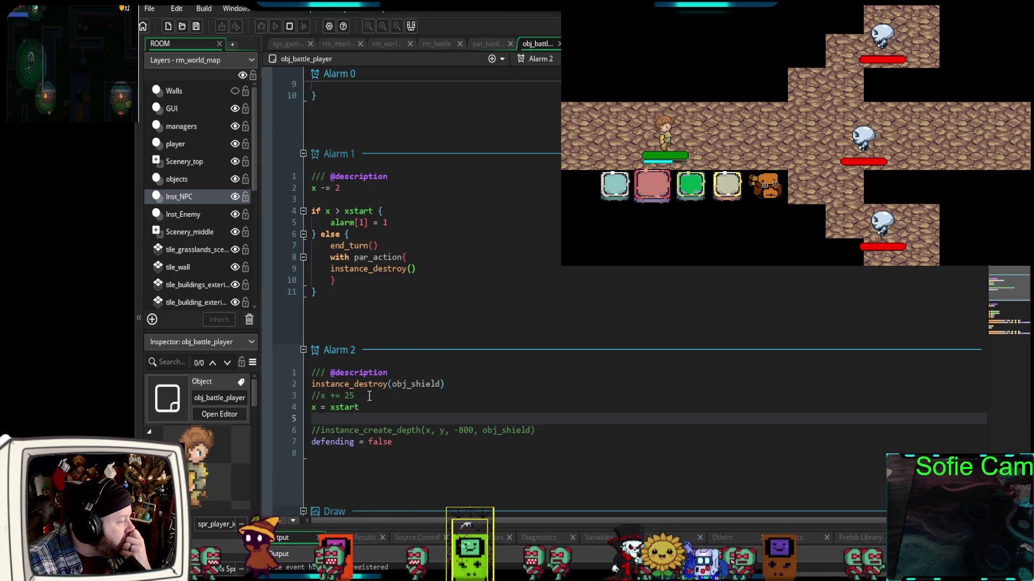
Highlight Alarm 2's commented x += 25 line, then the x = xstart line, and return to the game
left_click_drag(362, 397, 310, 399)
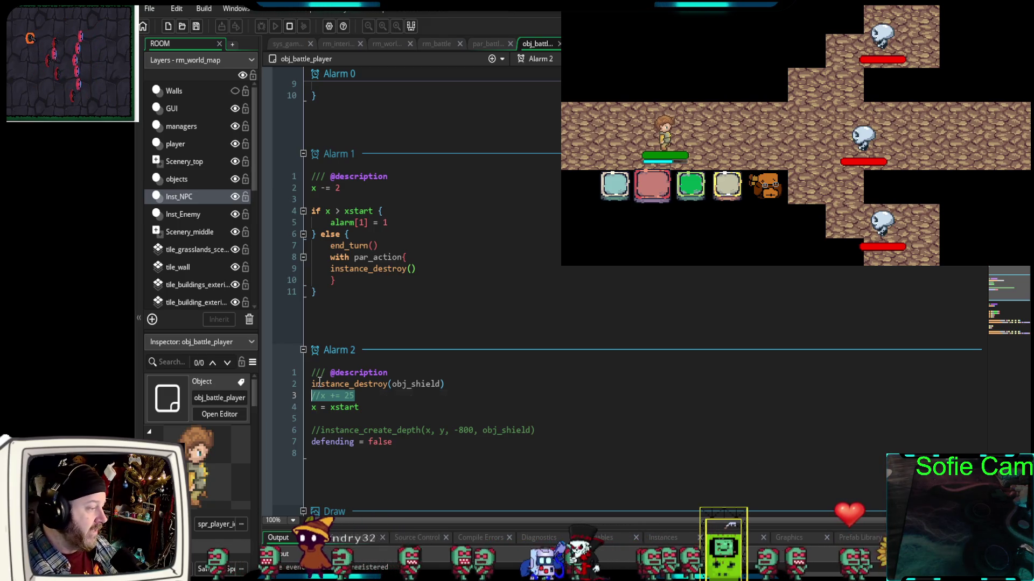
left_click(371, 419)
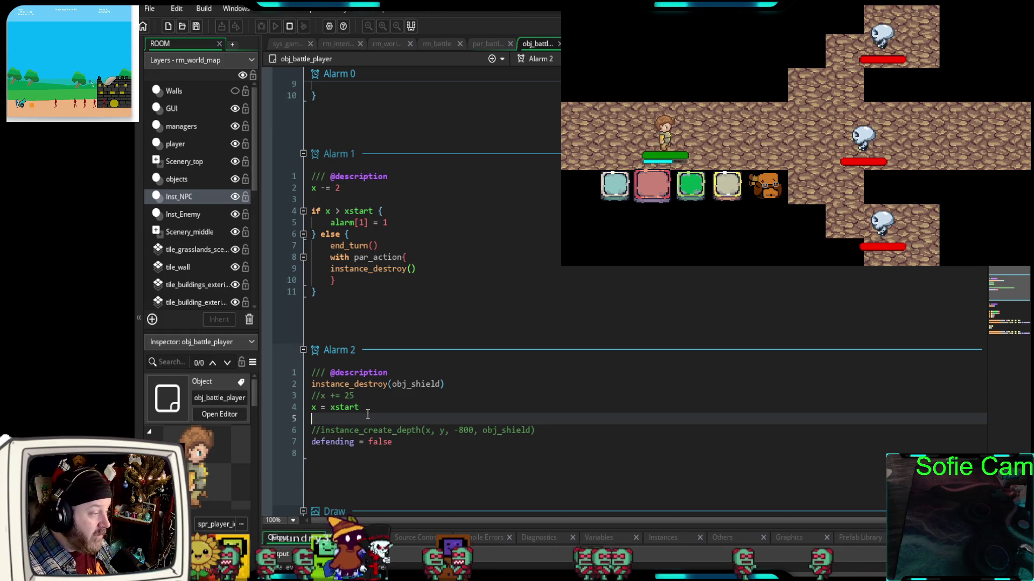
left_click_drag(360, 408, 304, 409)
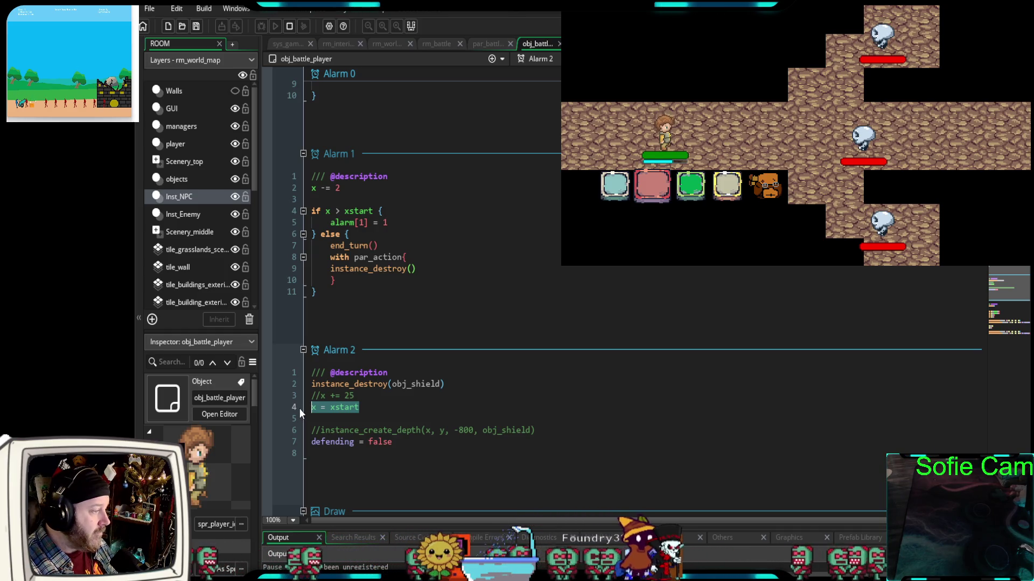
left_click(615, 185)
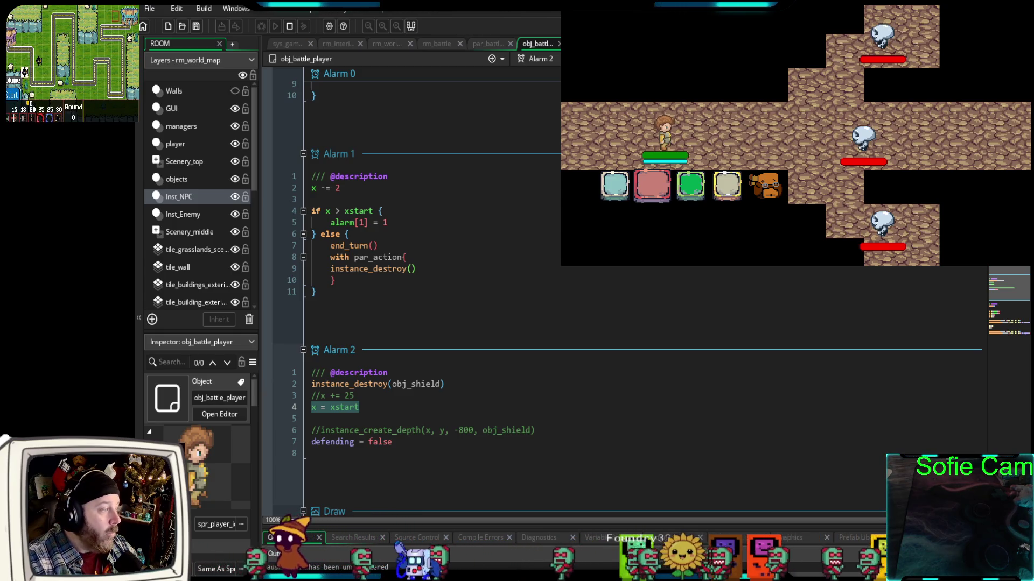
Scroll up to the Create event and highlight defending = true in the defend function
scroll(624, 293, "up", 10)
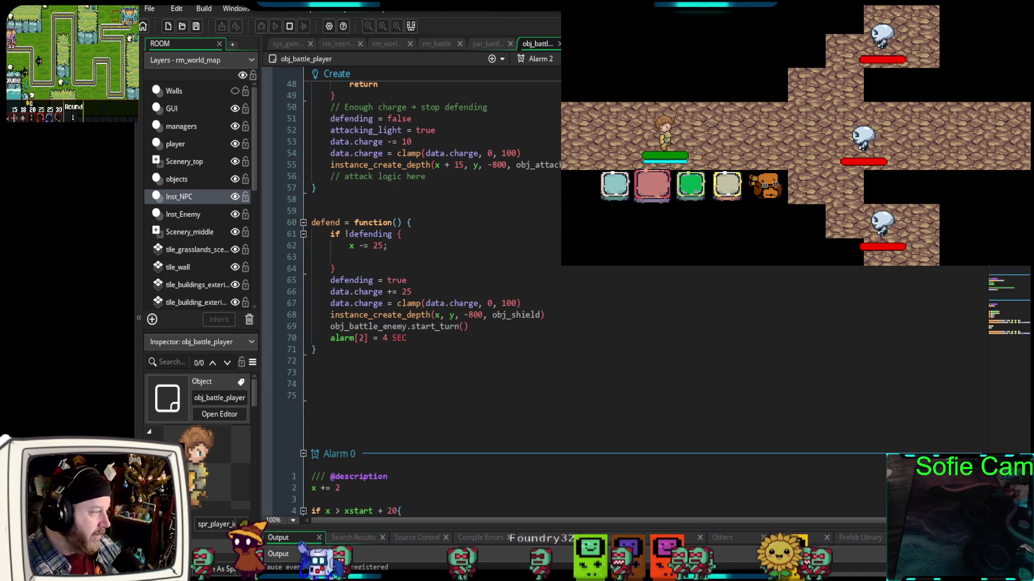
left_click_drag(407, 280, 331, 280)
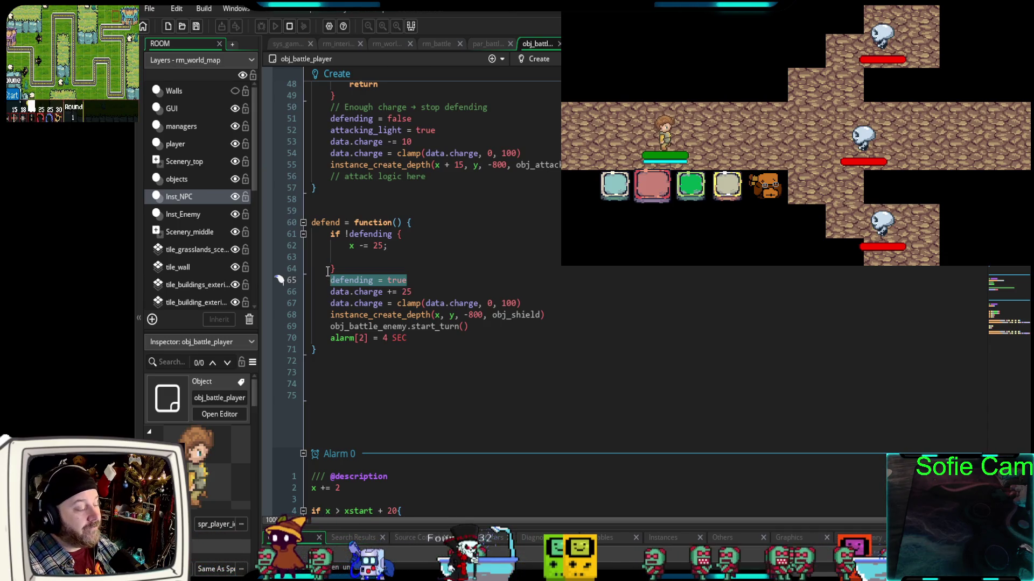
left_click(402, 370)
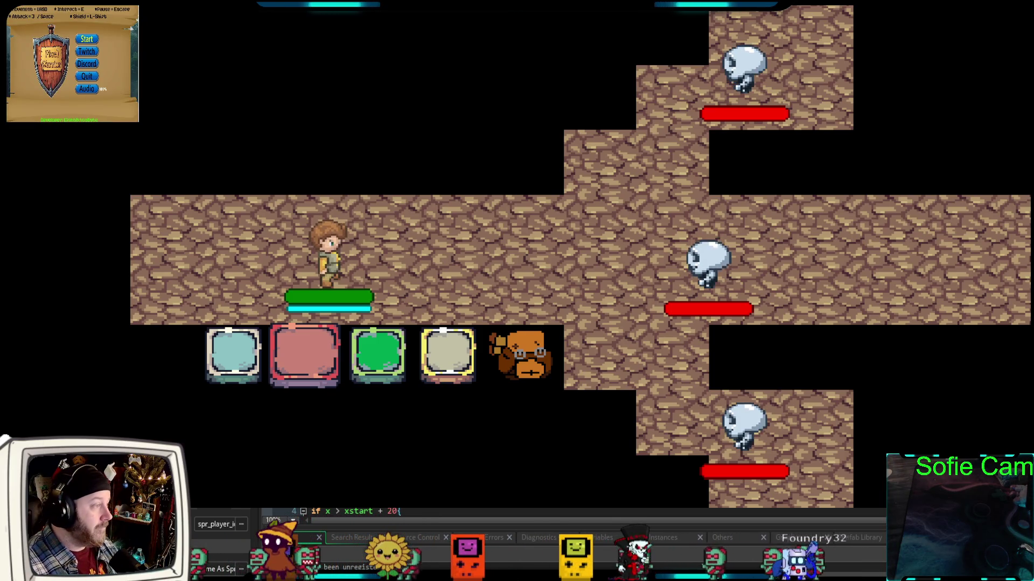
Scroll the Asset Browser down to reach spr_backpack
scroll(431, 511, "down", 15)
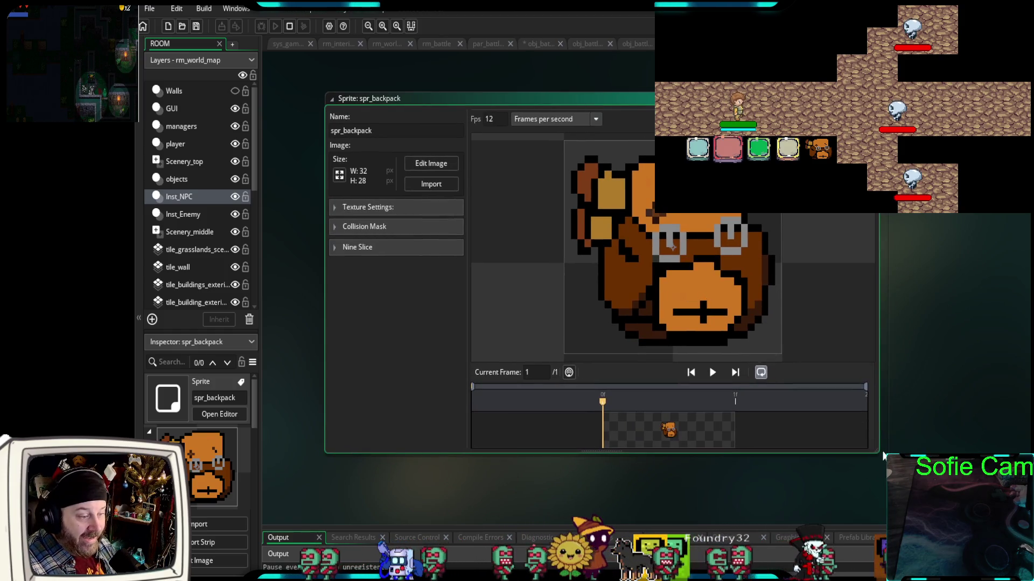
Enlarge the spr_backpack editor window, zoom in on the backpack, and move the window left
left_click_drag(879, 453, 981, 511)
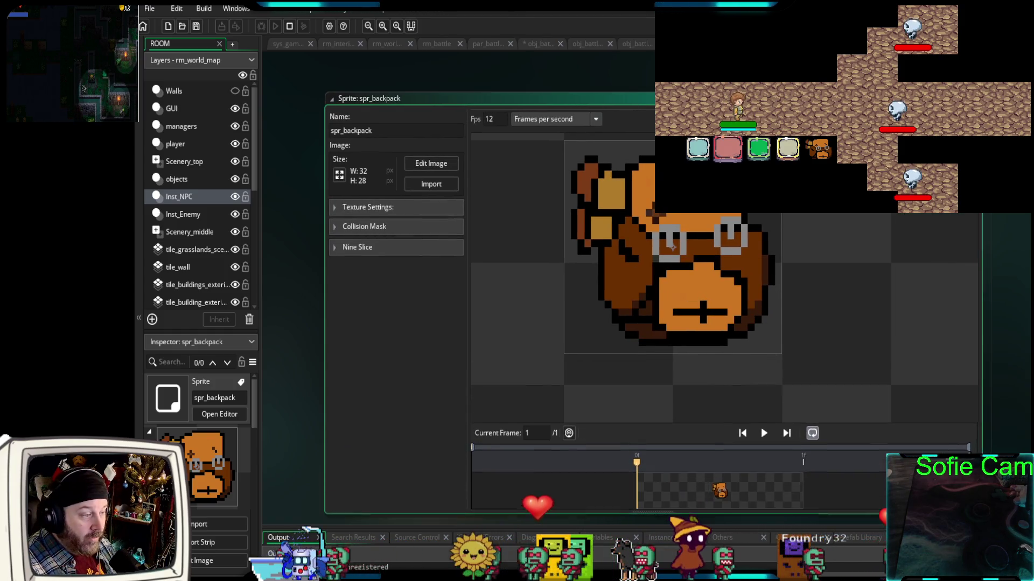
scroll(770, 273, "up", 2)
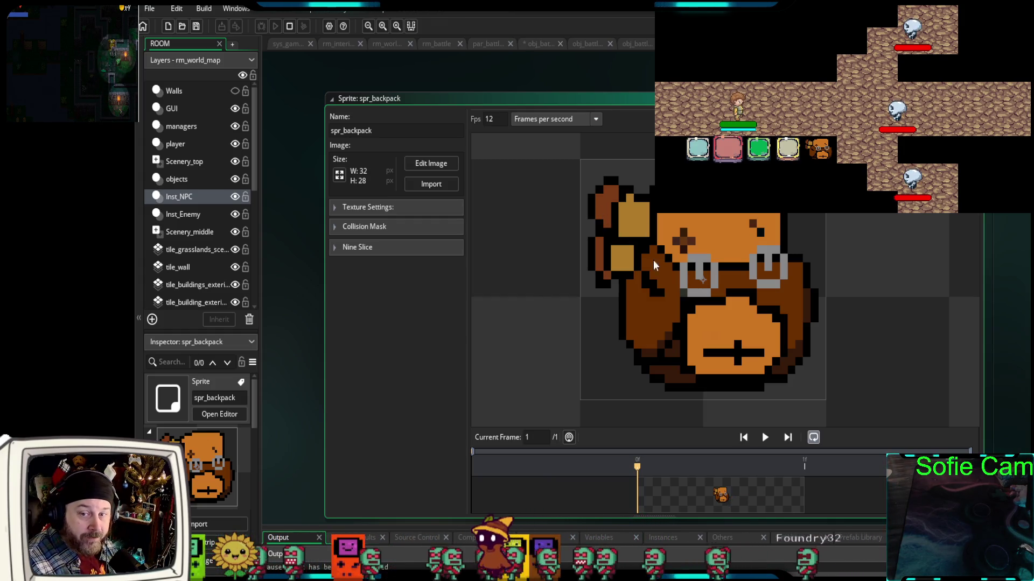
left_click_drag(693, 274, 525, 272)
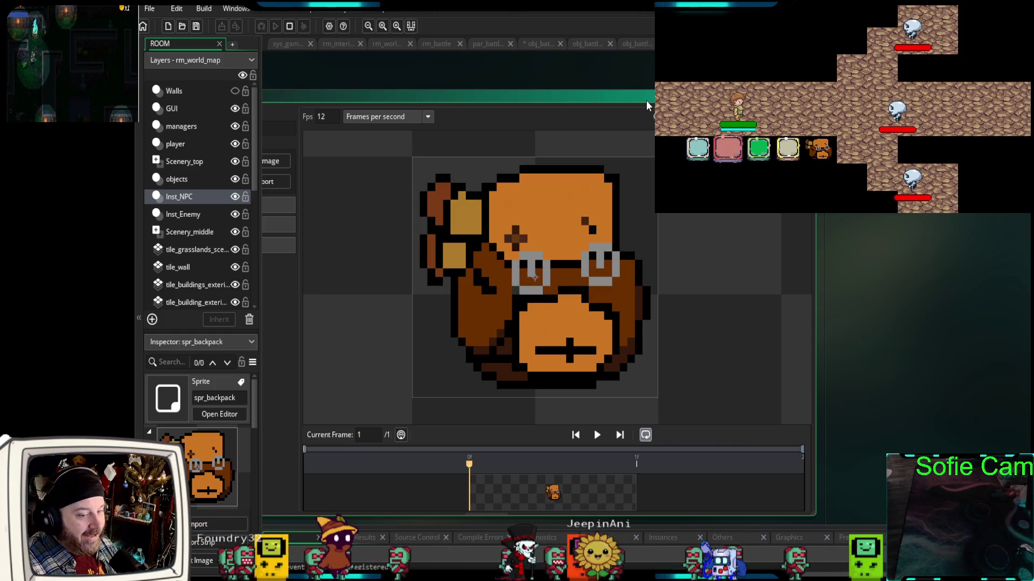
Reposition the sprite editor window, then go via obj_battle_manager_2 back to obj_battle_player's code
left_click_drag(646, 100, 661, 96)
left_click_drag(549, 273, 574, 266)
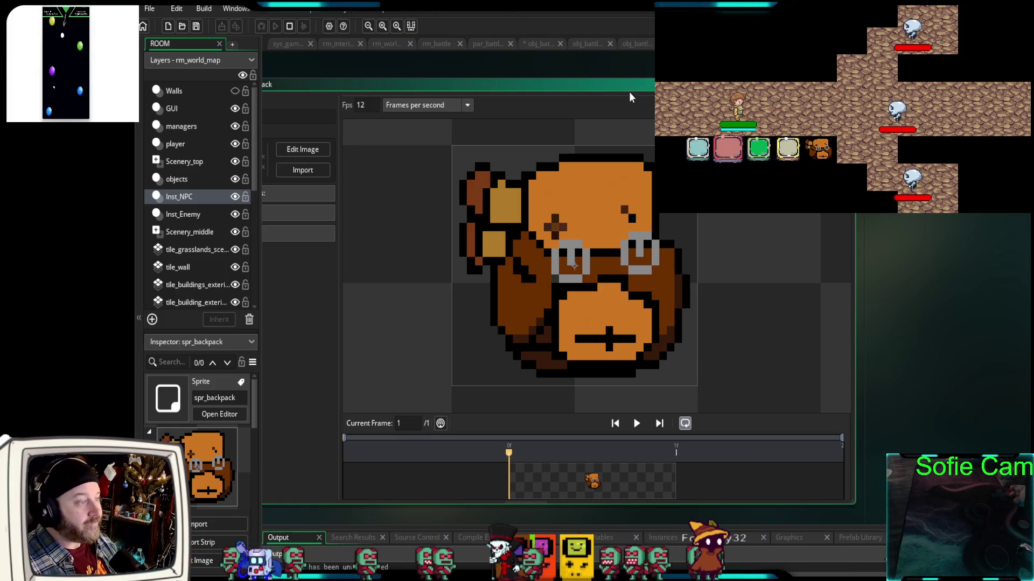
mouse_move(597, 87)
left_mouse_down()
mouse_move(681, 83)
mouse_move(649, 83)
left_mouse_up()
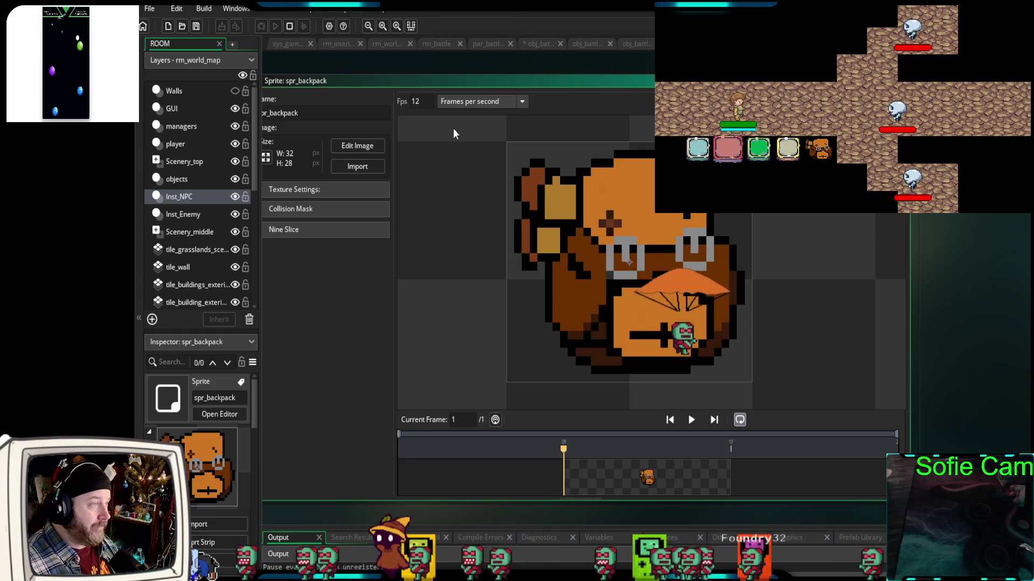
left_click(582, 45)
left_click(529, 45)
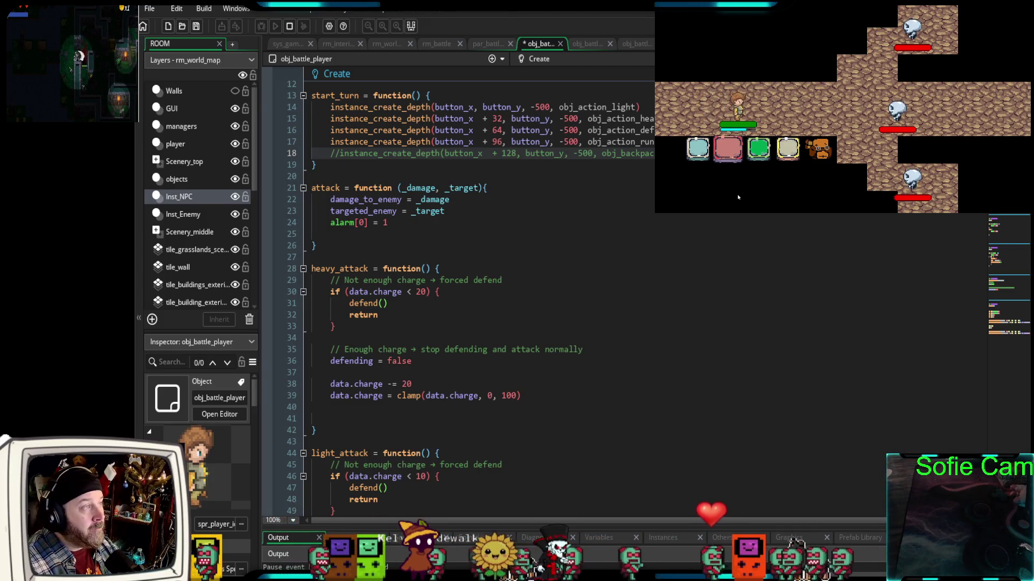
Defend twice in the test battle, then choose the heavy attack and target an enemy
left_click(757, 151)
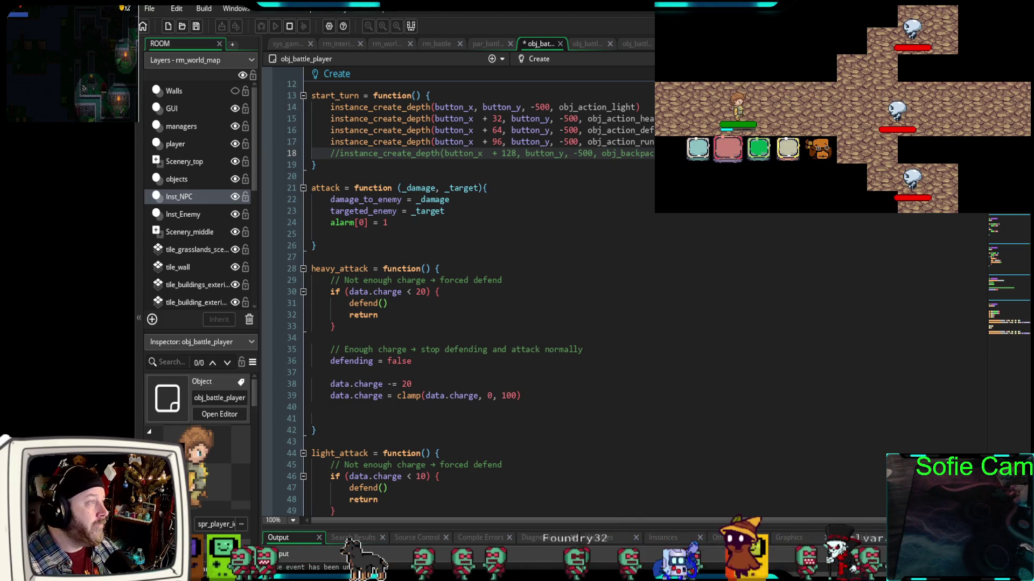
left_click(761, 149)
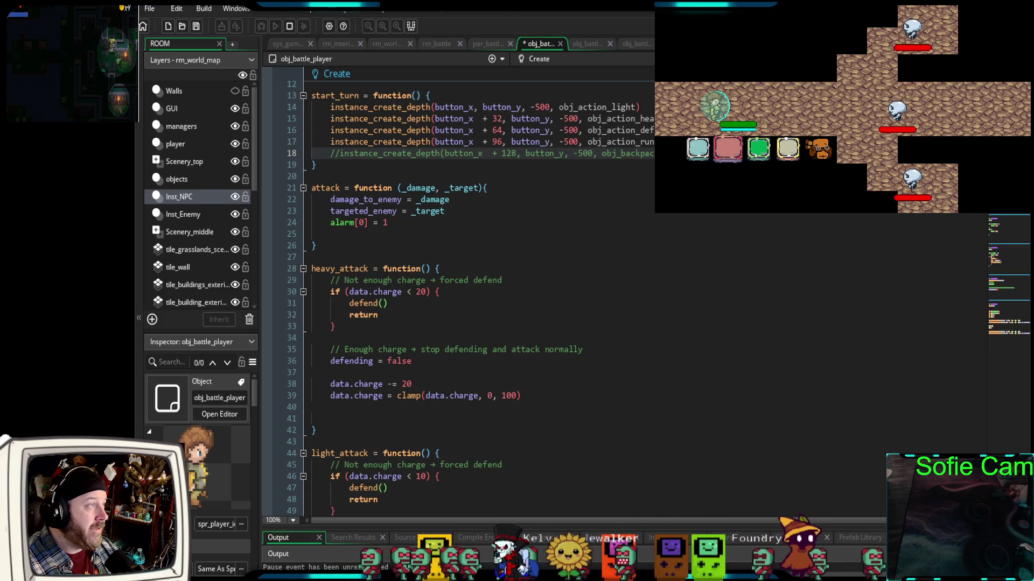
left_click(725, 144)
left_click(730, 153)
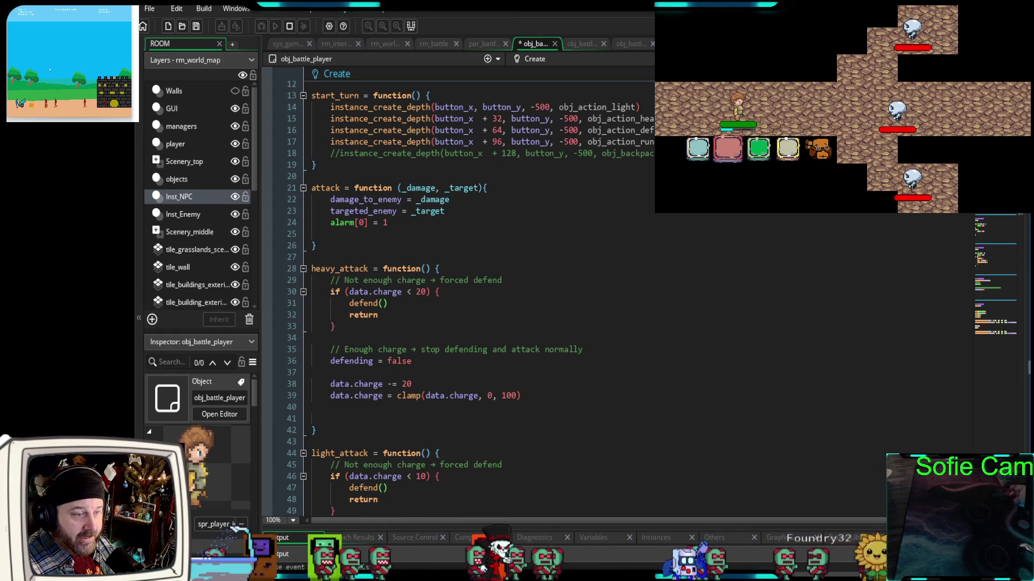
Create a new sprite named spr_attack_heavy and open its blank 32 × 32 image for drawing
mouse_move(1025, 280)
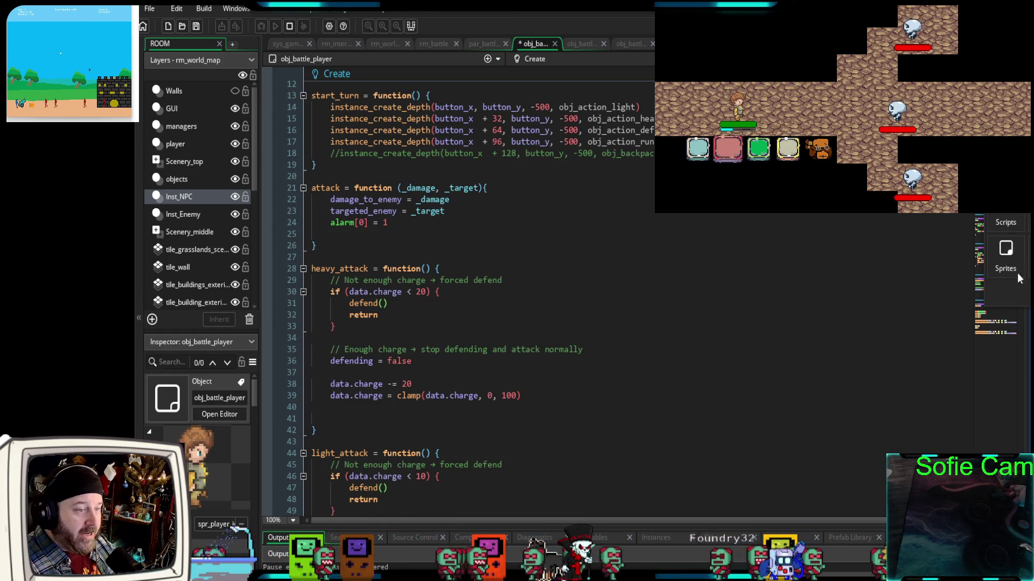
left_click(1005, 258)
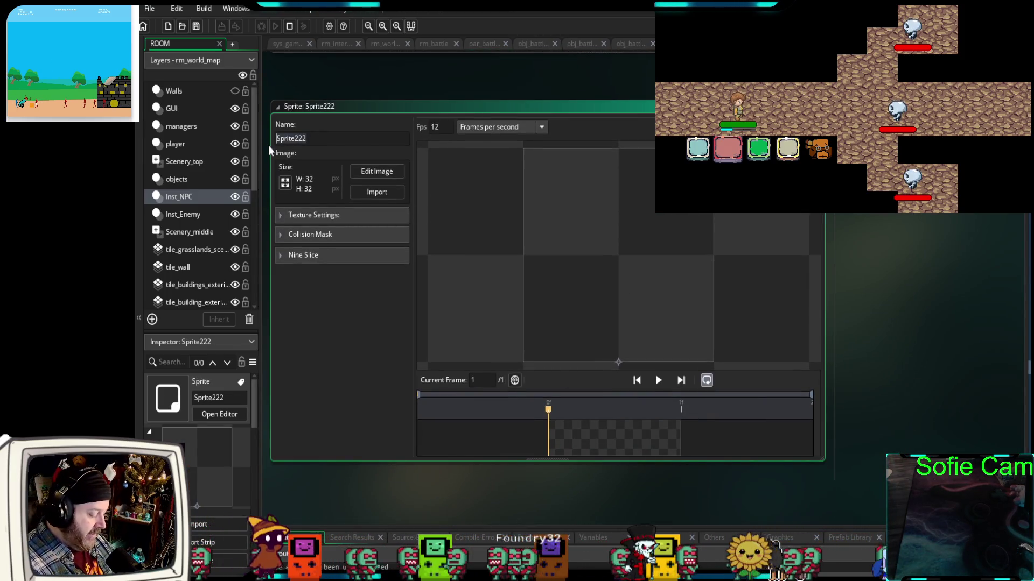
type("spr_")
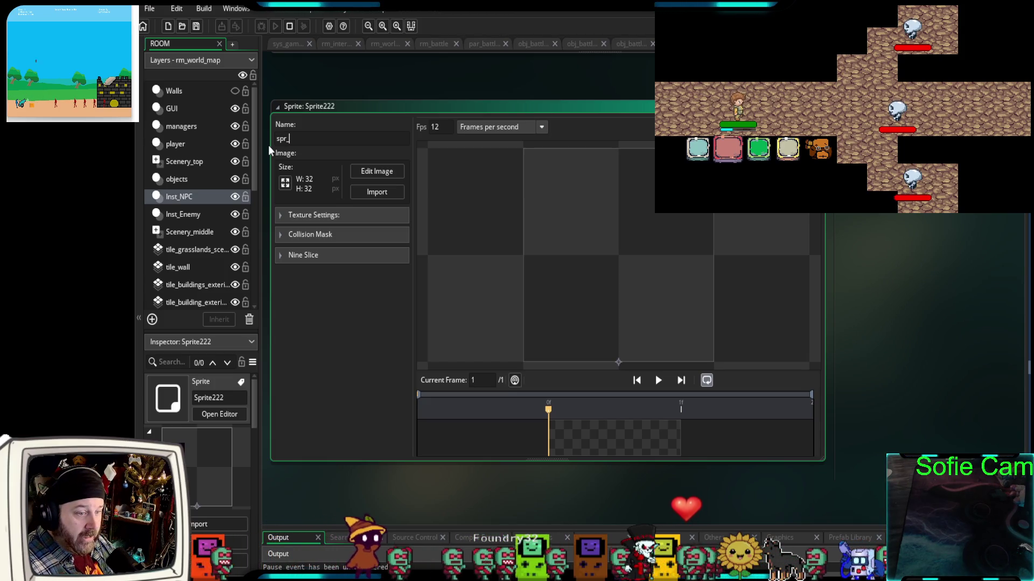
type("heavy_")
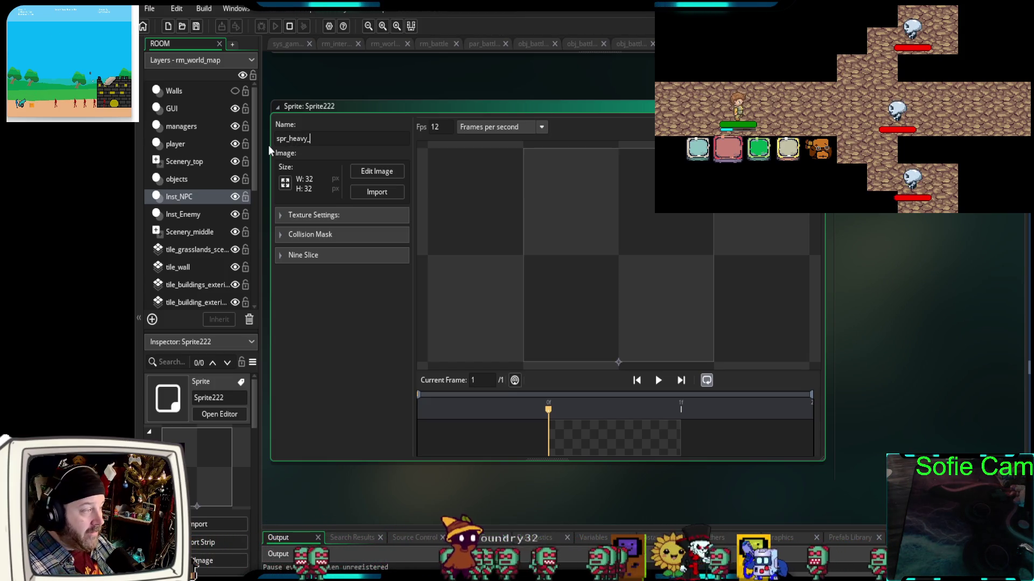
key("BackSpace")
key("BackSpace")
key("BackSpace")
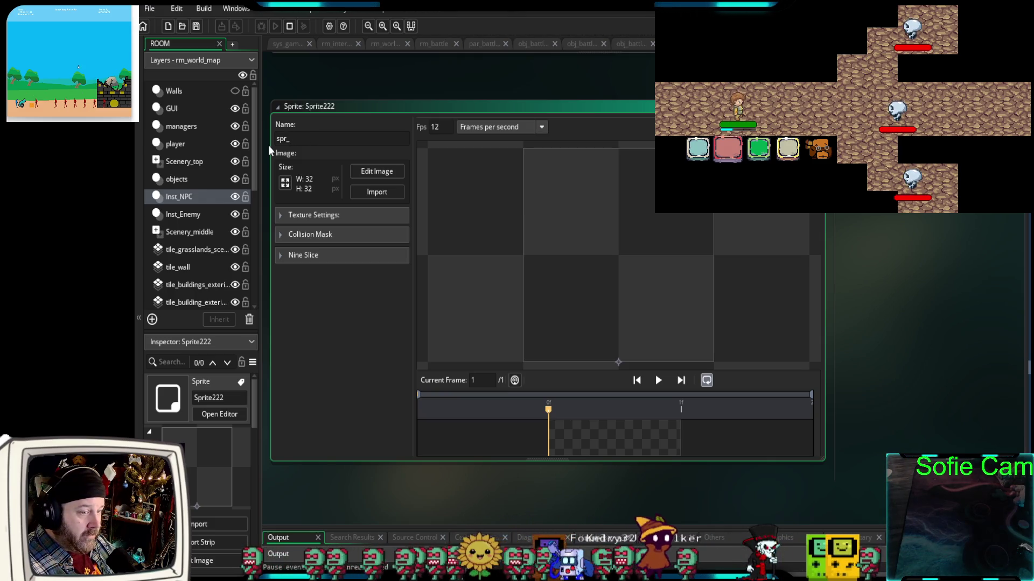
type("attack_h")
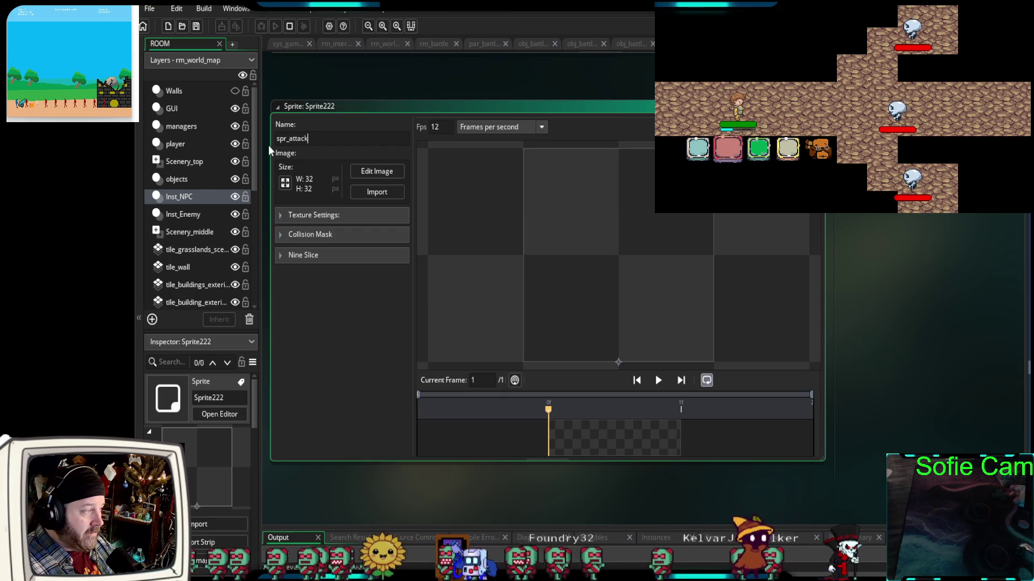
type("eavy")
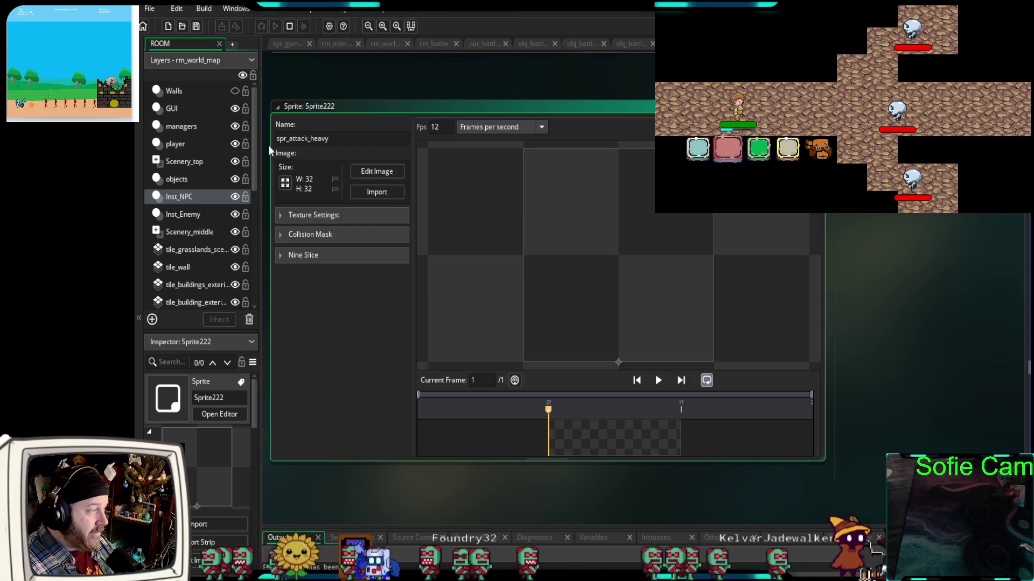
left_click(384, 172)
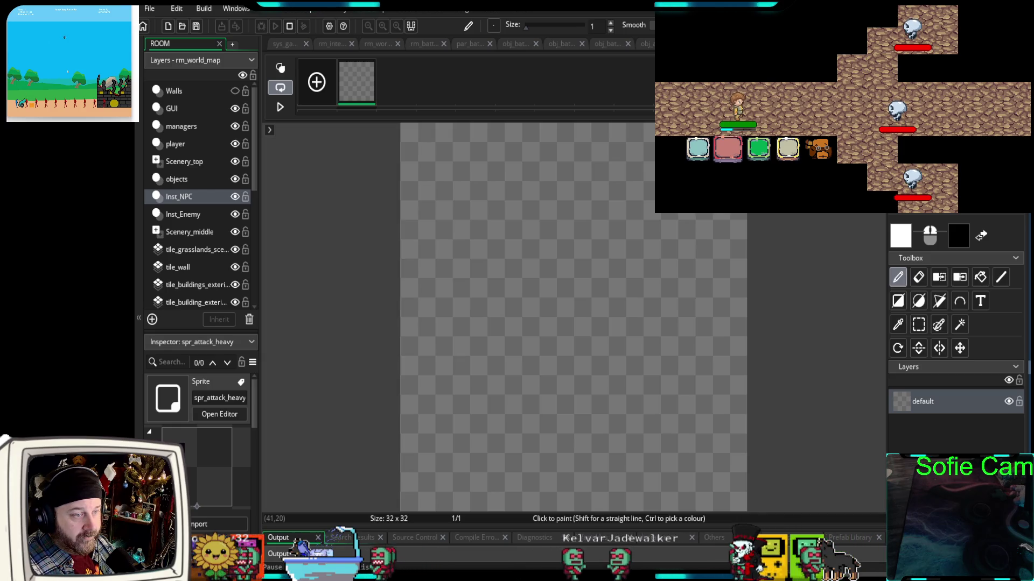
Draw a large filled red circle across the canvas
left_click(904, 473)
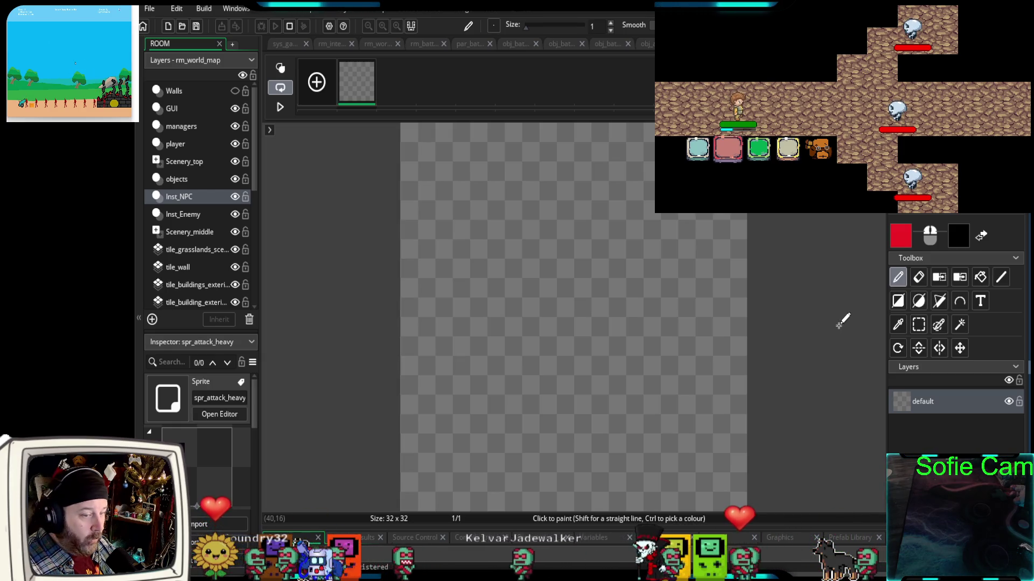
left_click(921, 305)
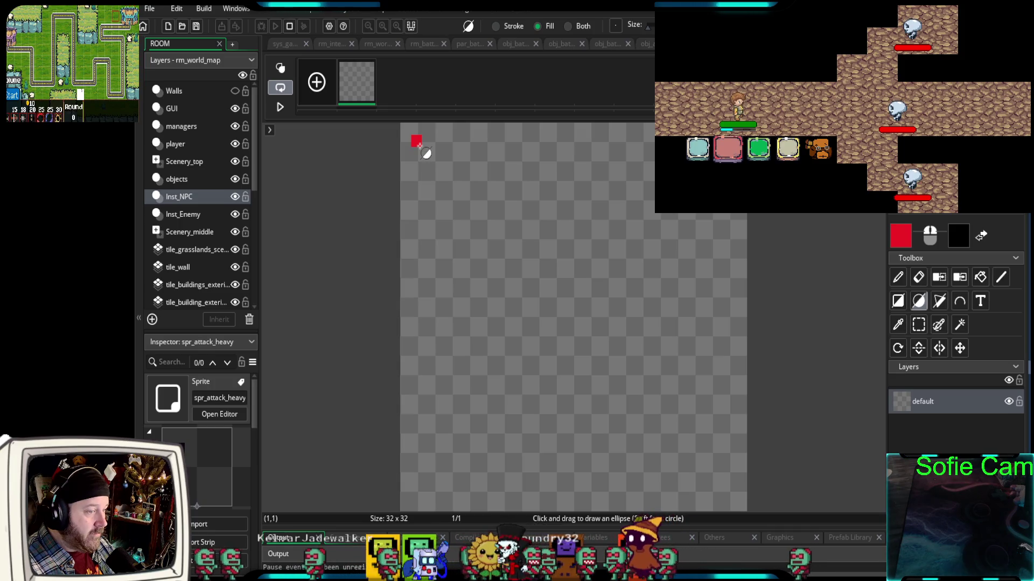
mouse_move(418, 144)
left_mouse_down()
mouse_move(681, 470)
mouse_move(703, 478)
left_mouse_up()
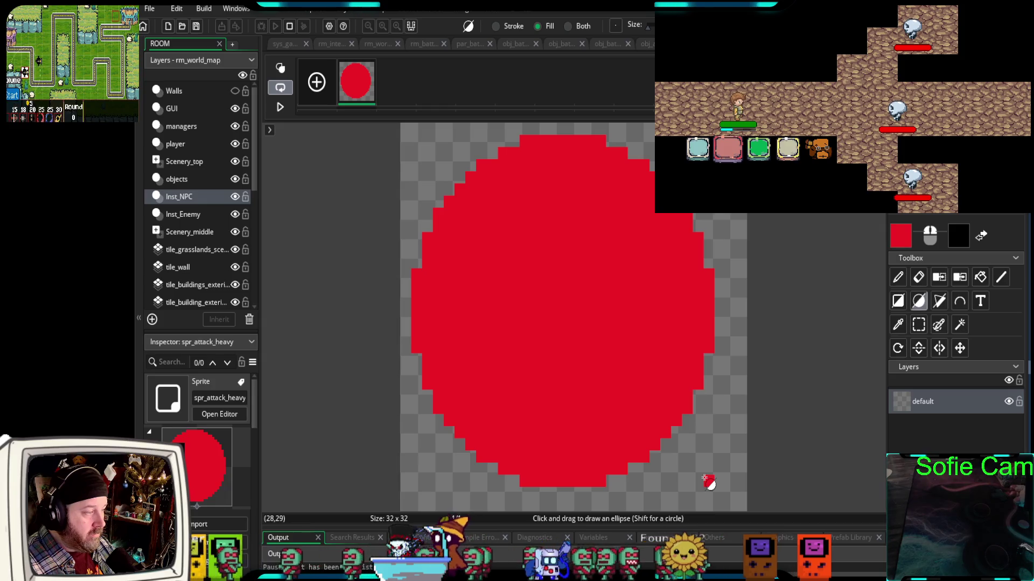
Shift the red circle one pixel right and close the image editor
left_click(959, 348)
left_click_drag(639, 300, 638, 320)
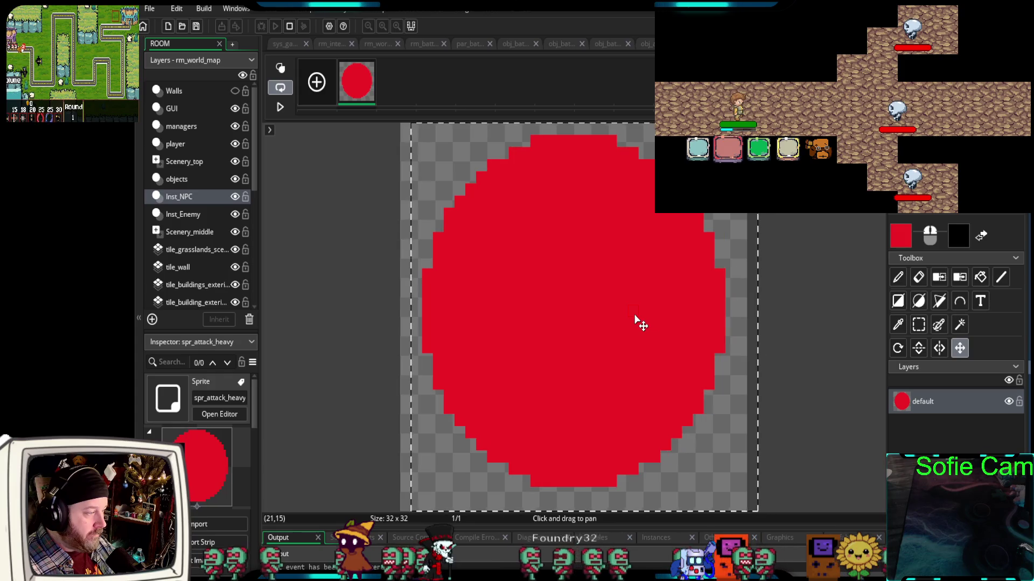
left_click(809, 350)
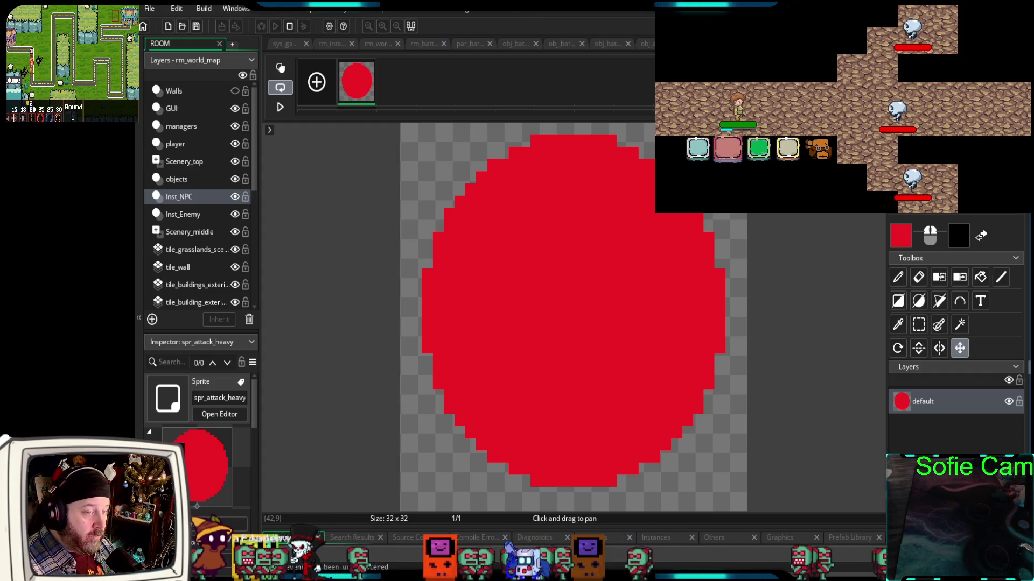
key("ctrl+w")
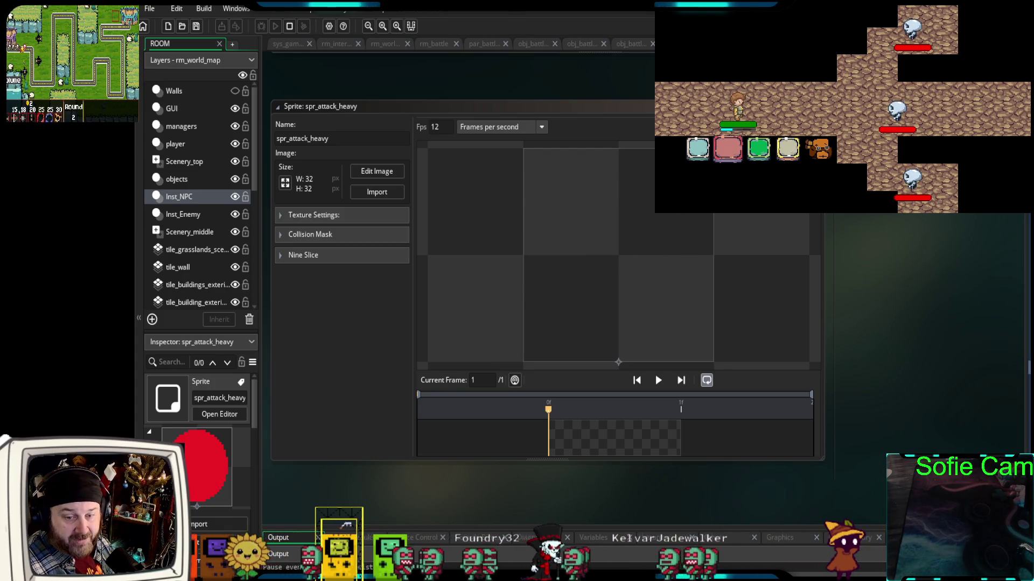
Stop the running game, recheck the sprite image, and reveal the Asset Browser panel
key("Escape")
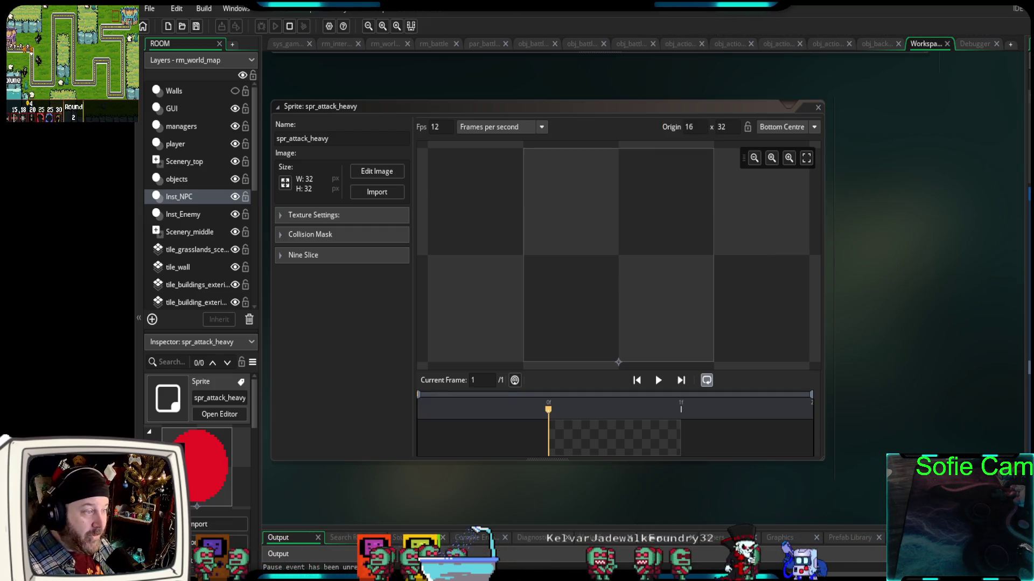
scroll(619, 253, "up", 2)
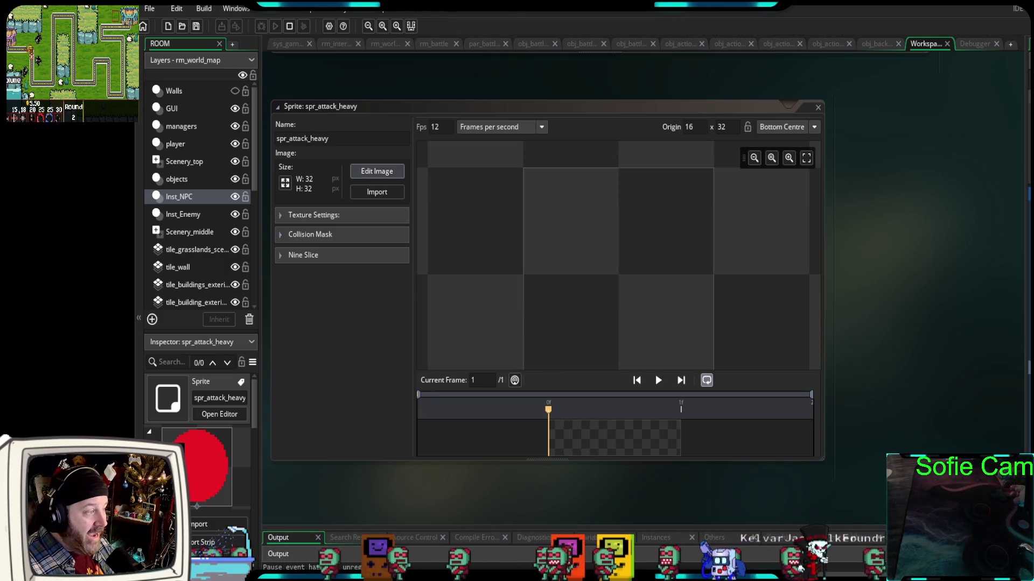
left_click(377, 171)
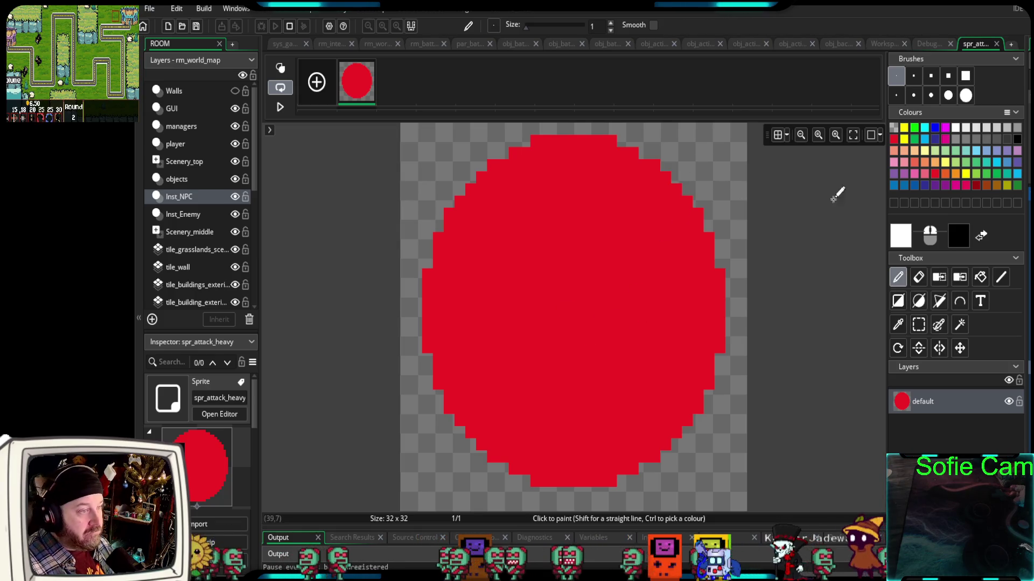
left_click(996, 44)
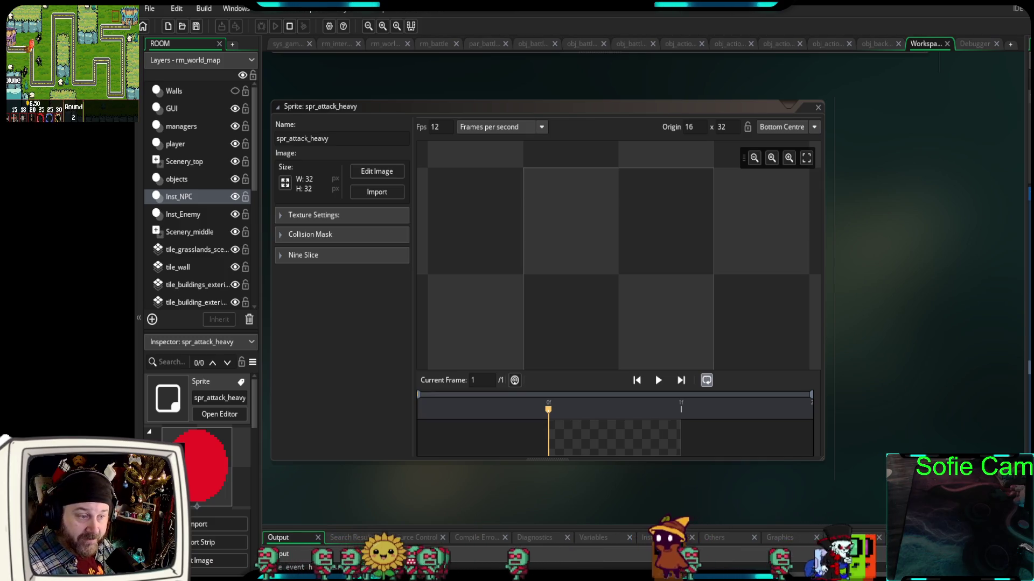
left_click_drag(1024, 315, 882, 344)
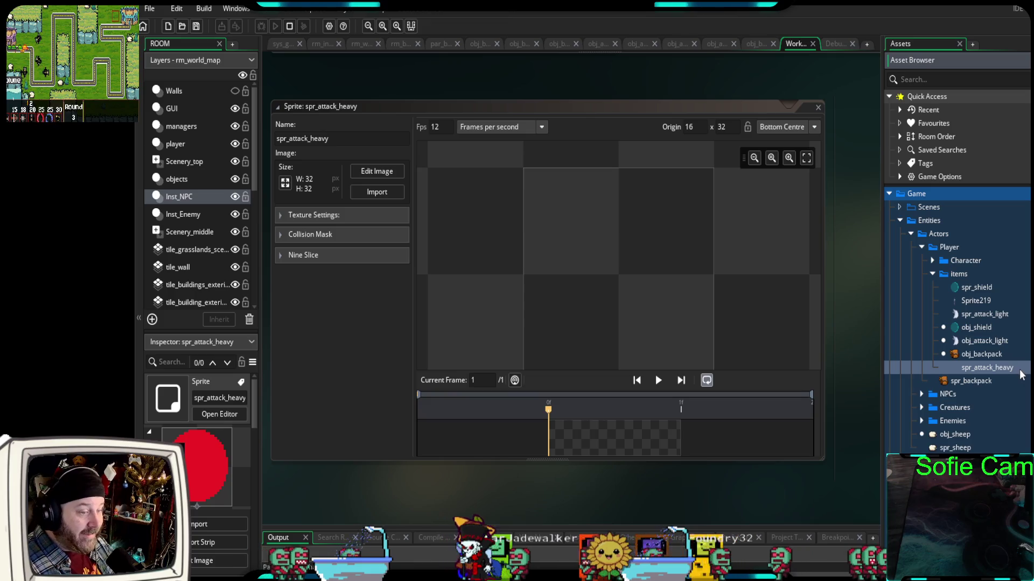
key("ctrl+d")
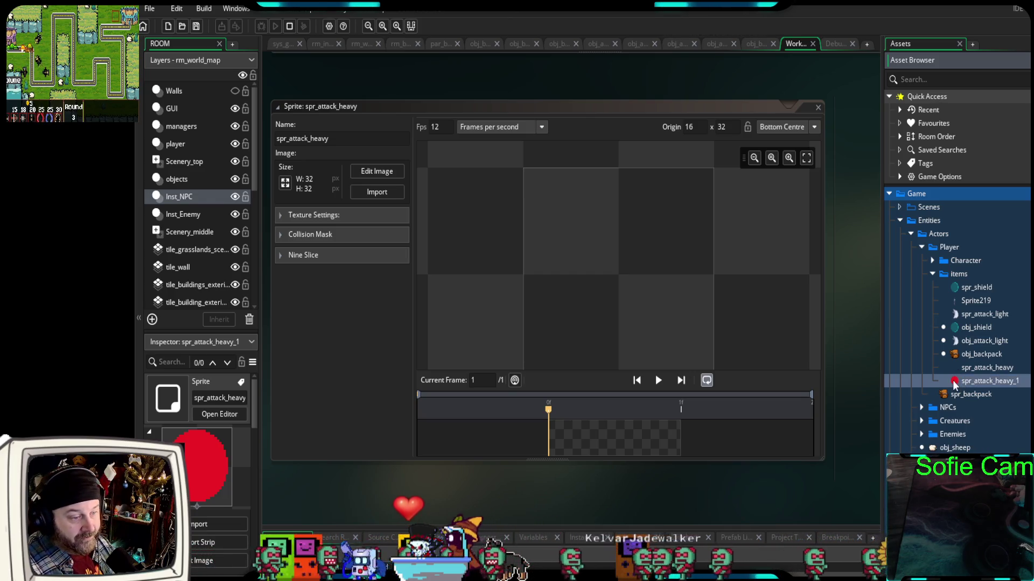
key("F2")
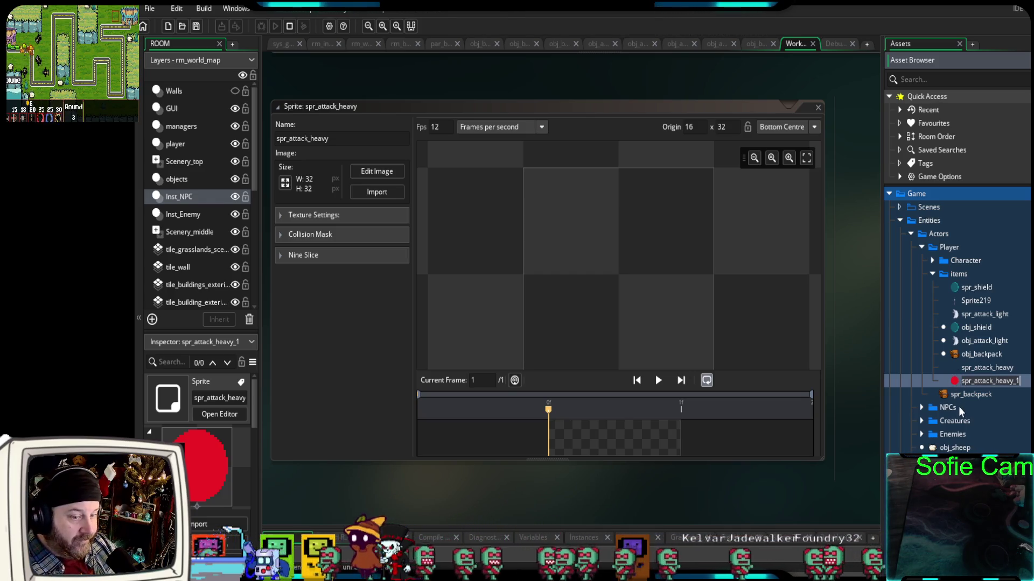
left_click(954, 383)
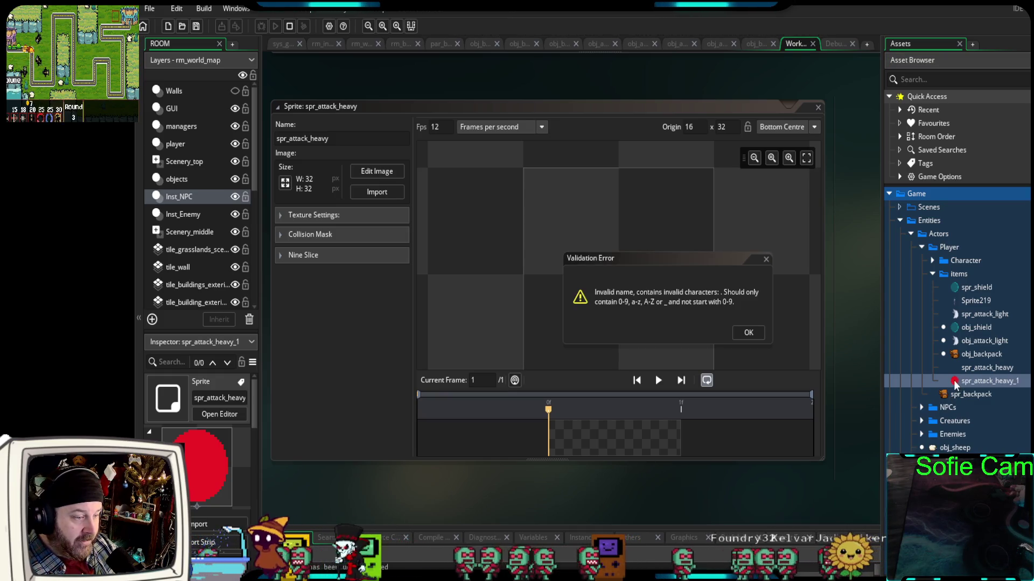
left_click(748, 332)
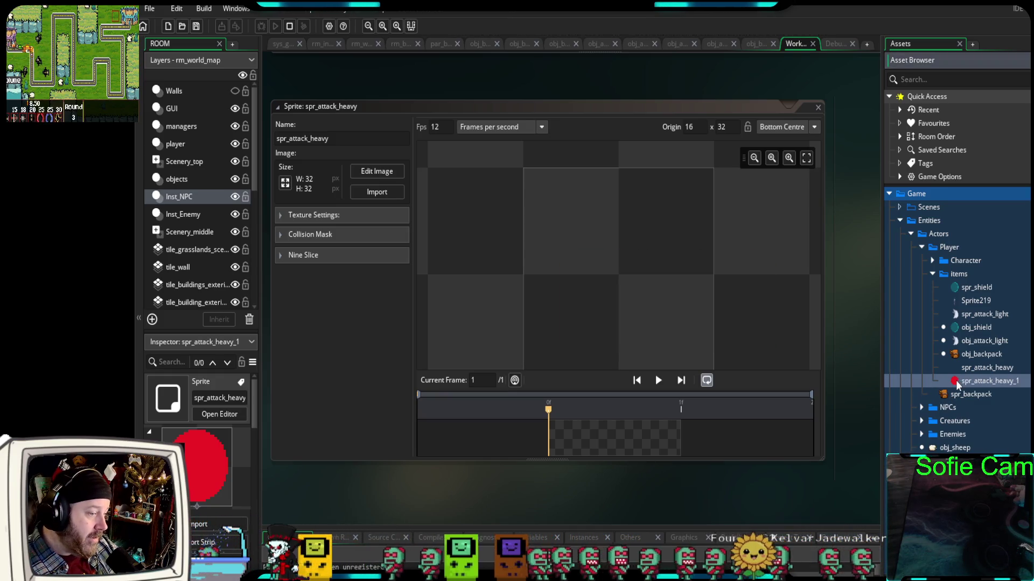
key("Delete")
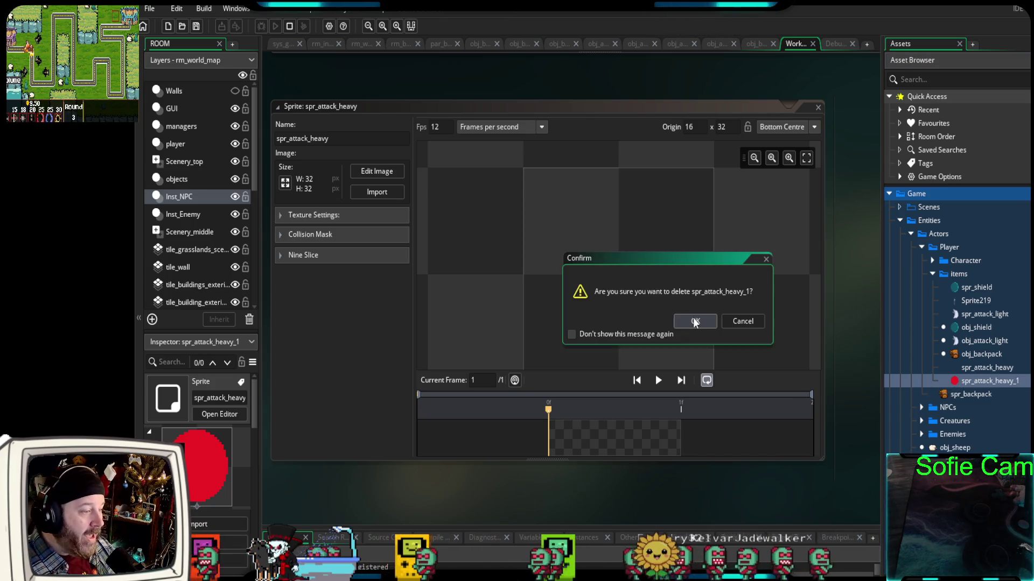
left_click(694, 322)
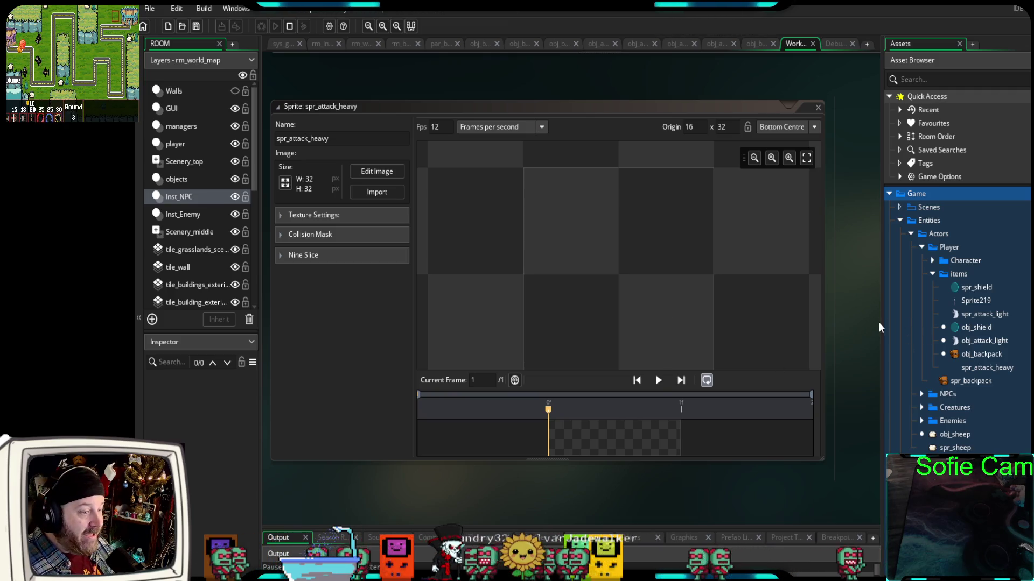
left_click_drag(881, 322, 1027, 322)
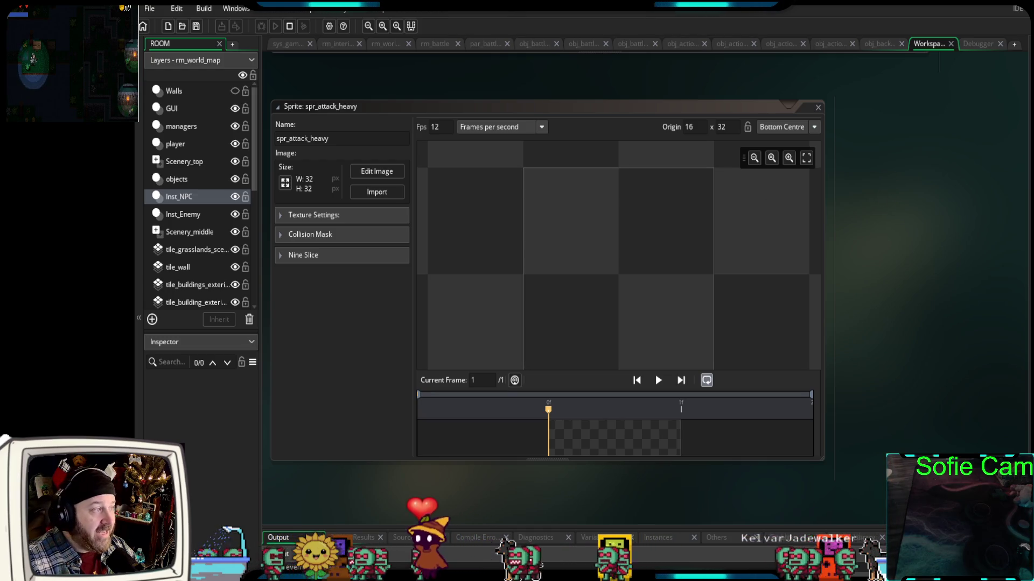
Reposition and stretch the spr_attack_heavy sprite window taller, then open its red circle image
mouse_move(478, 112)
left_mouse_down()
mouse_move(591, 127)
mouse_move(560, 111)
mouse_move(510, 125)
left_mouse_up()
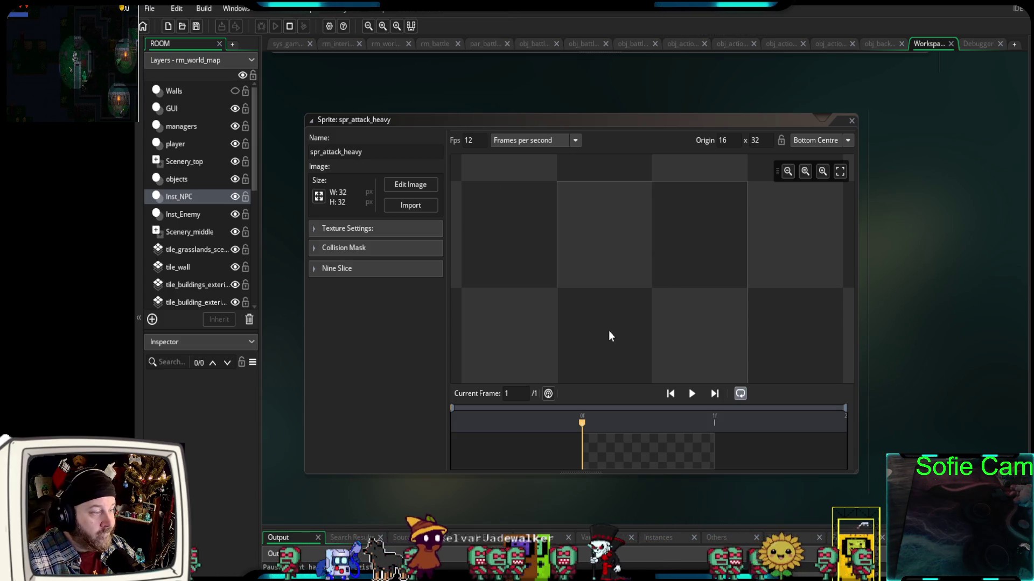
left_click_drag(592, 473, 592, 504)
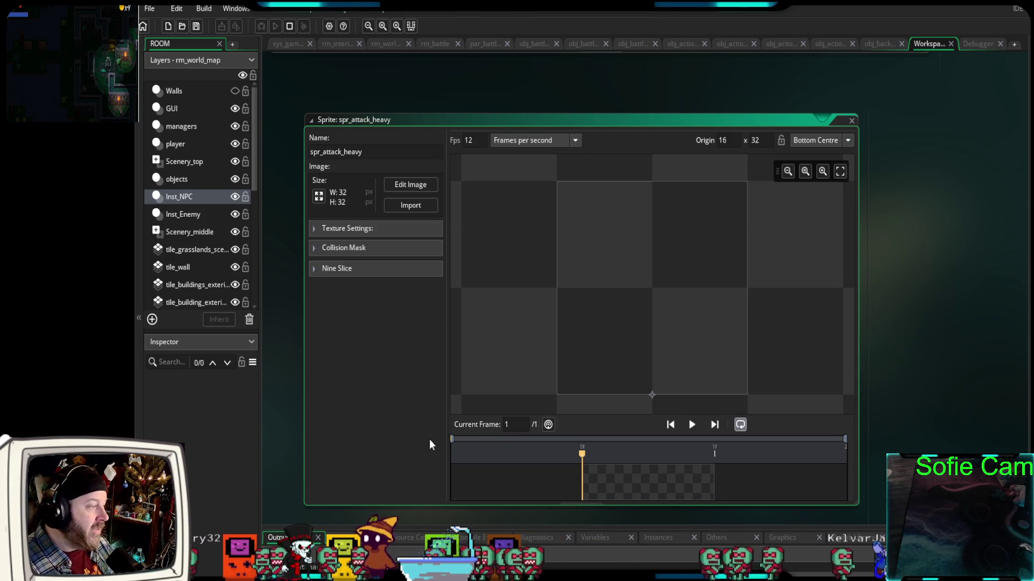
left_click(410, 184)
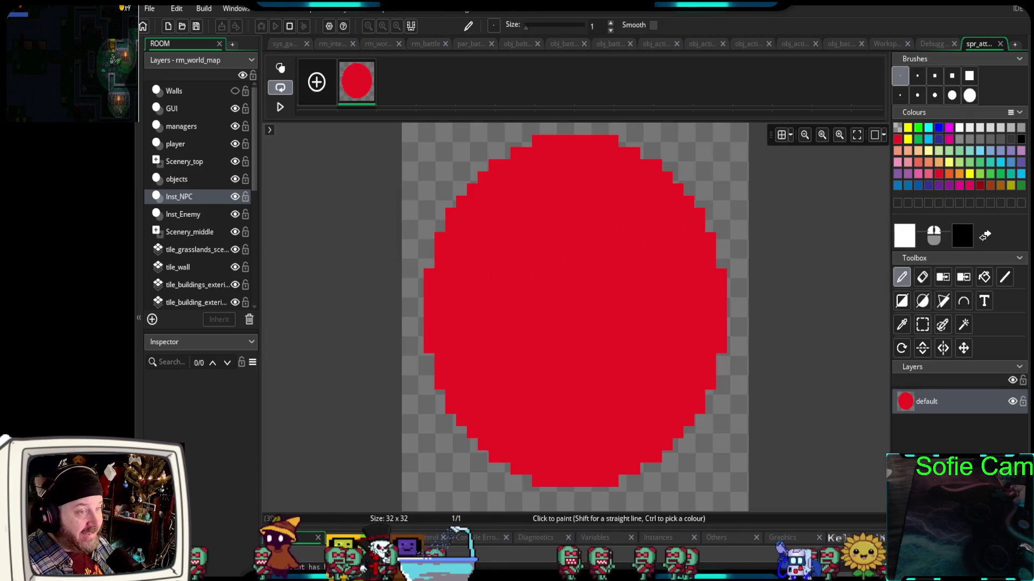
Close the image editor, save the project, and close the spr_attack_heavy sprite window
left_click(1000, 44)
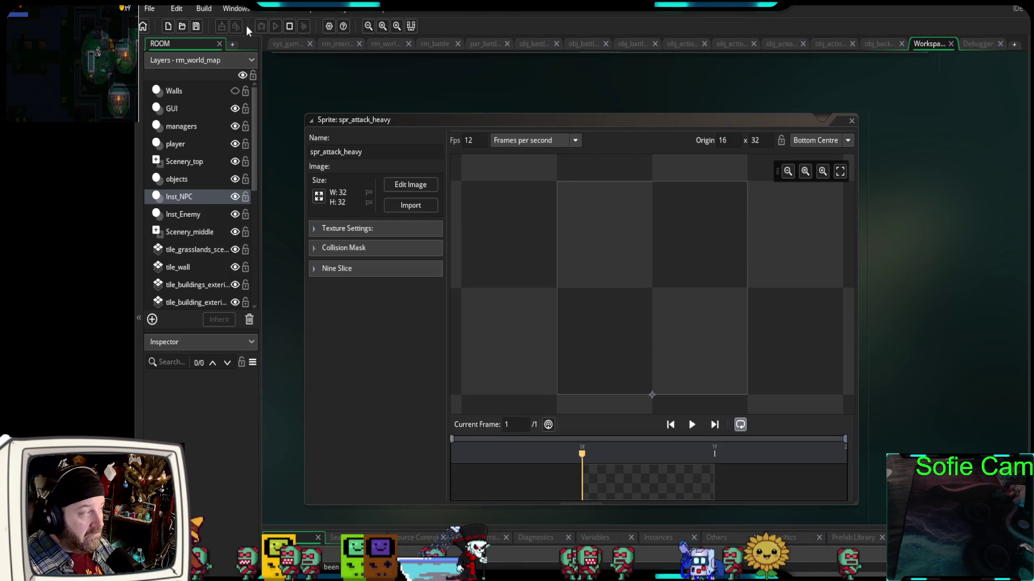
left_click(195, 30)
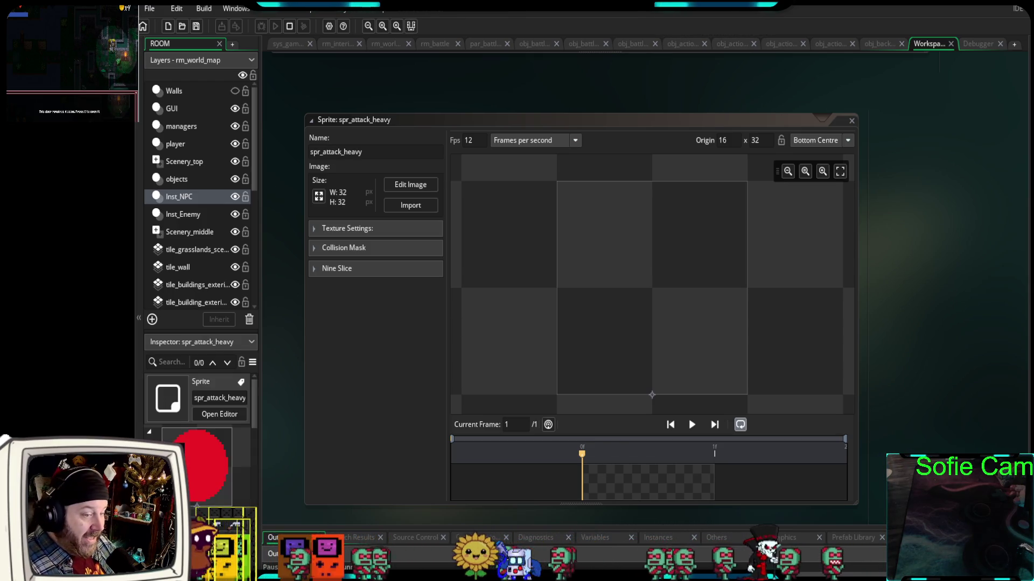
right_click(994, 116)
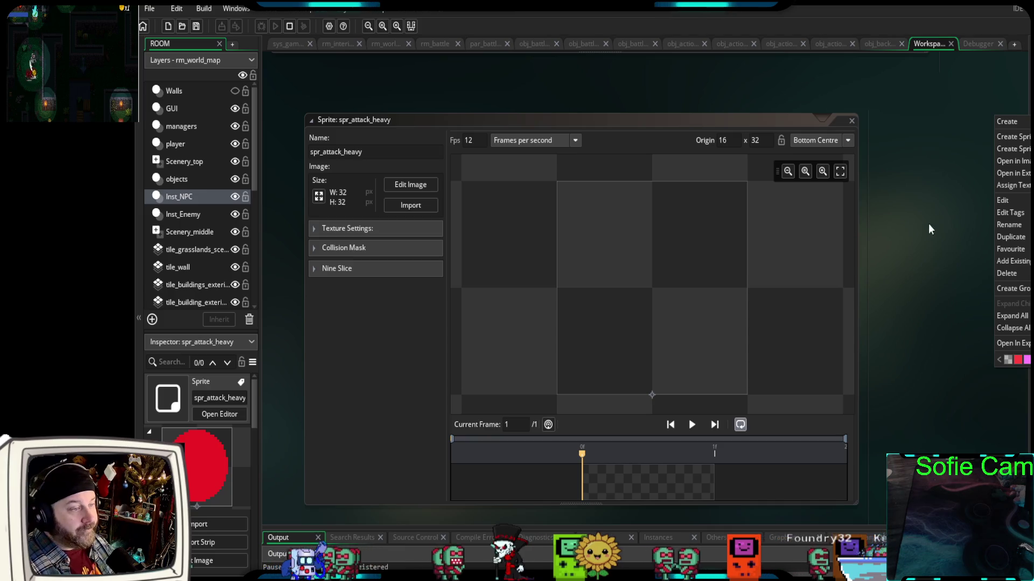
left_click(851, 119)
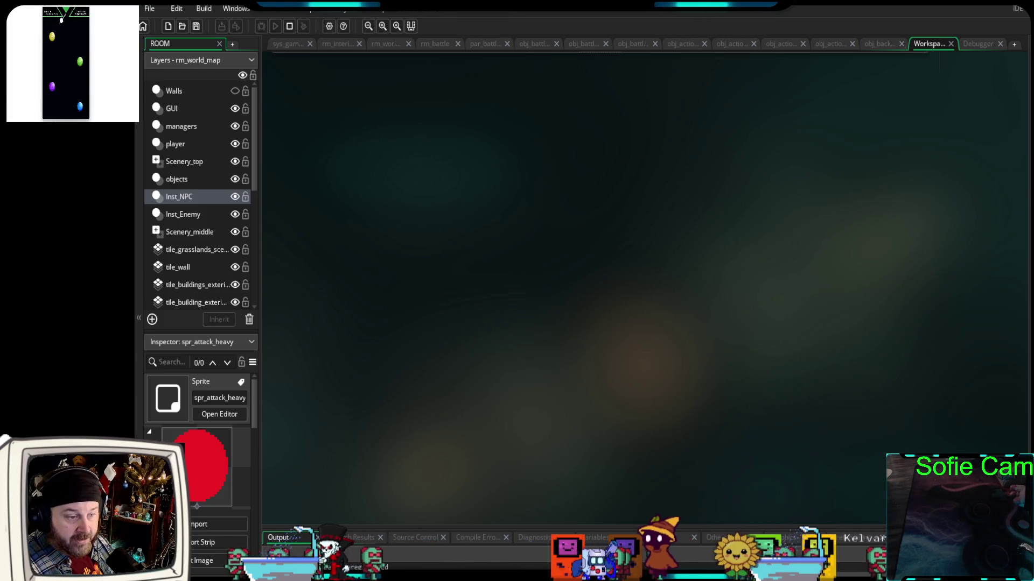
Create a new object and assign it the spr_attack_heavy sprite found by searching 'heavy'
key("ctrl+shift+a")
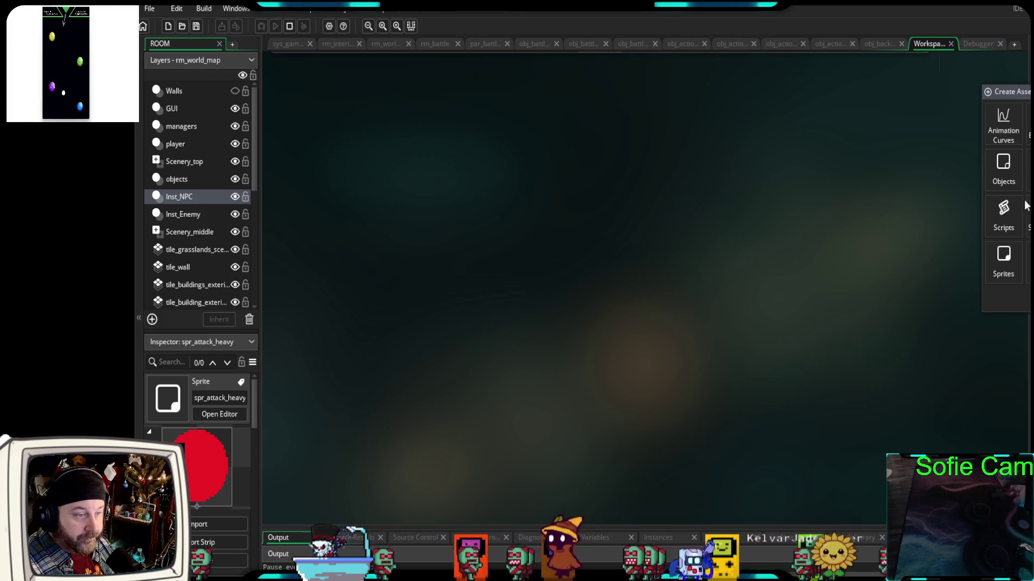
left_click(1003, 169)
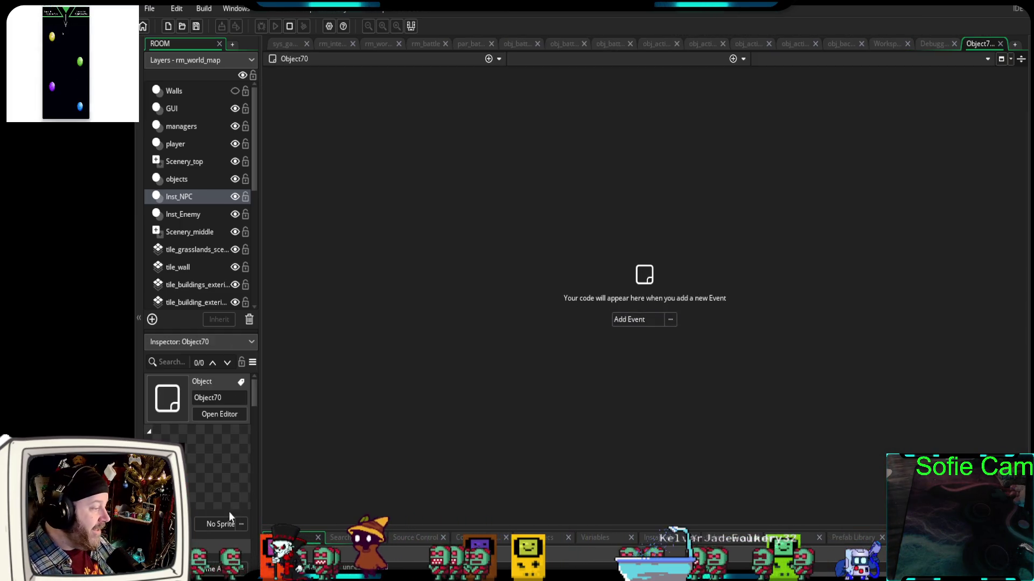
left_click(220, 523)
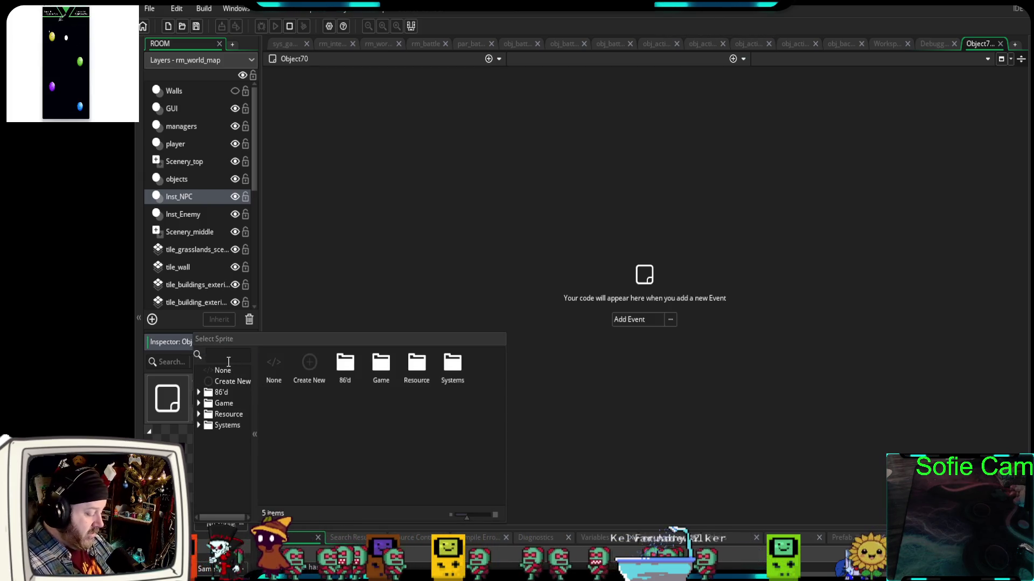
type("heavc")
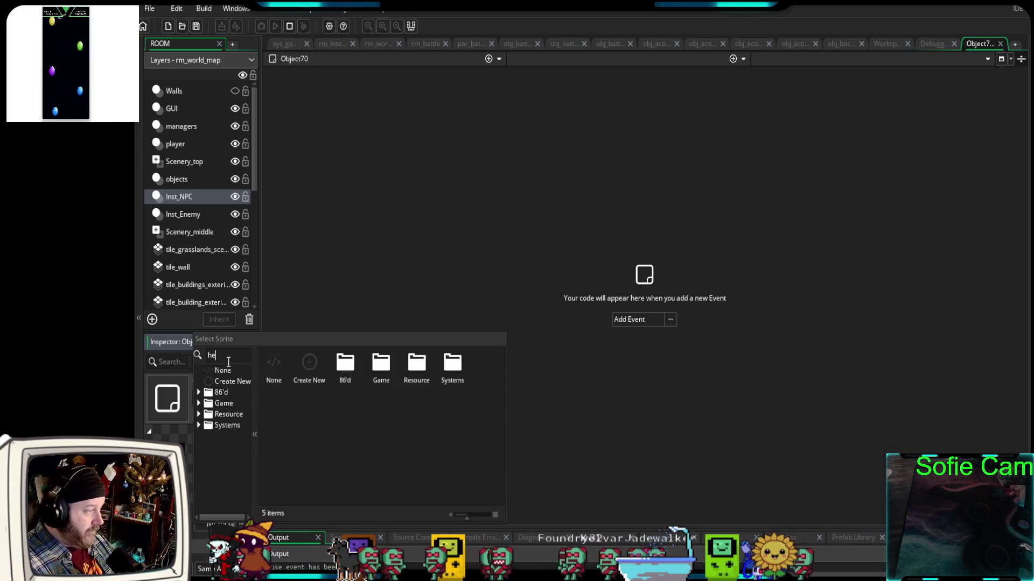
key("BackSpace")
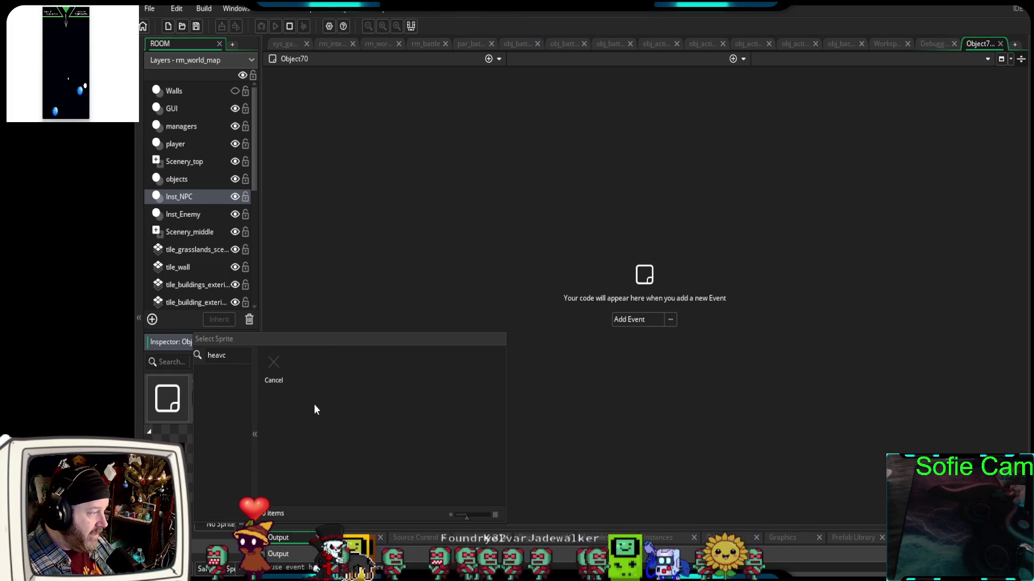
type("y")
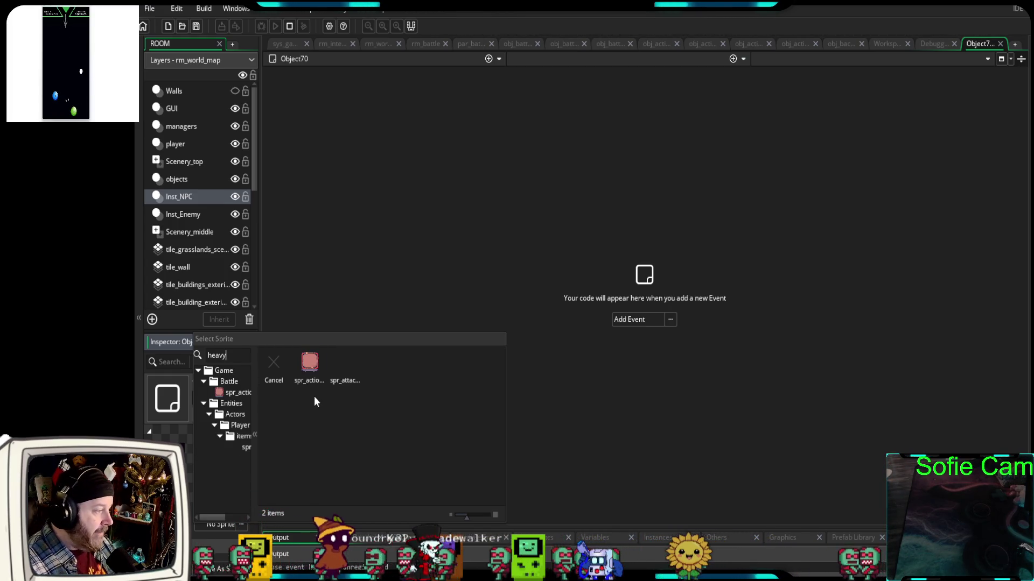
left_click(340, 361)
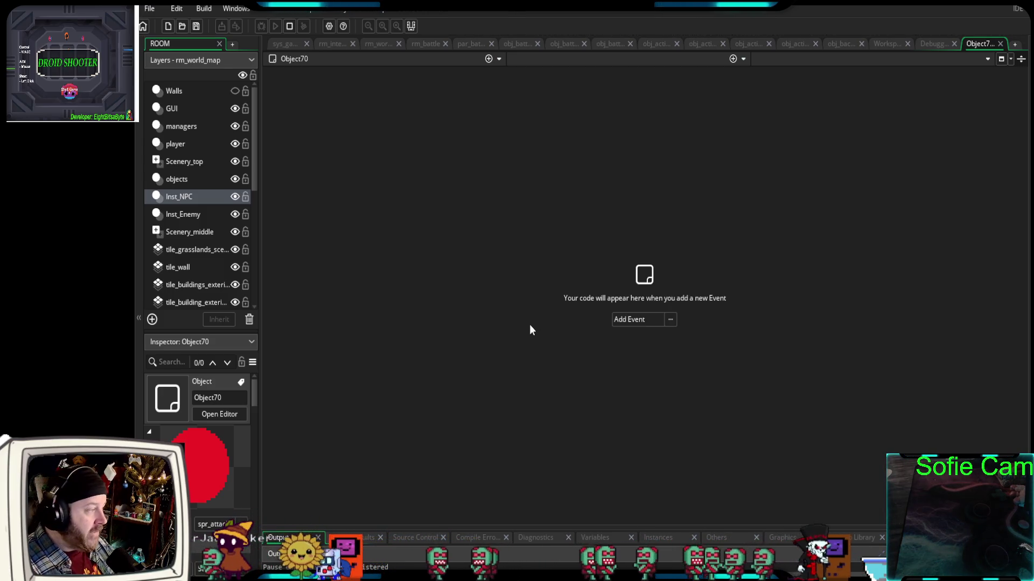
Rename the object to obj_attack_heavy and close its editor
double_click(207, 397)
type("o")
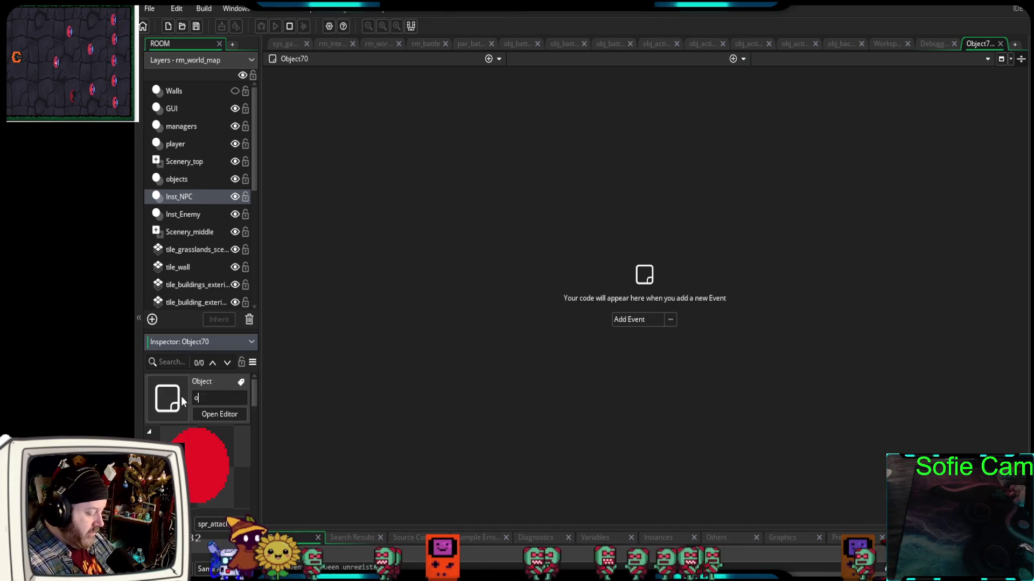
type("bj_")
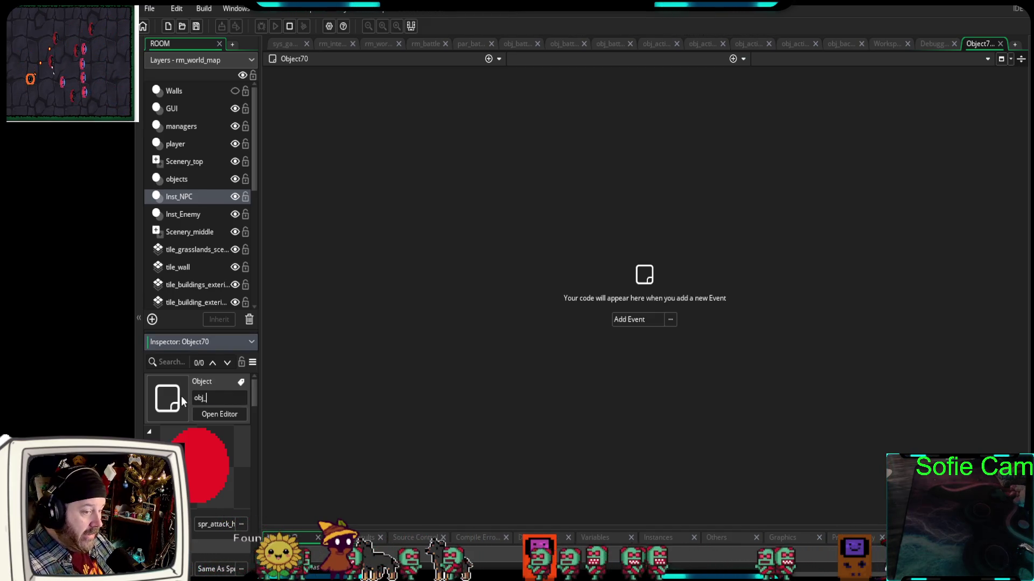
type("attack_")
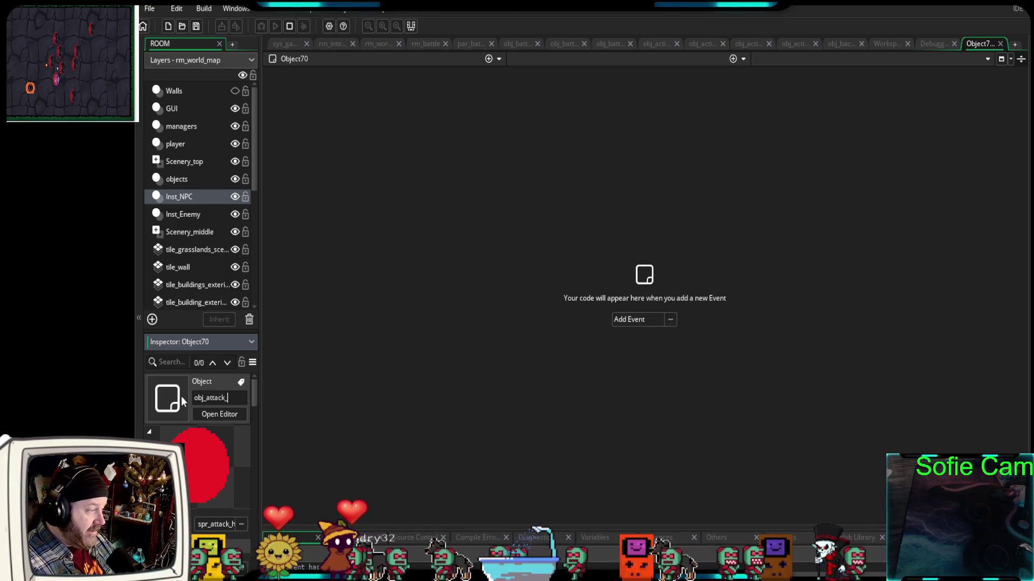
type("heavy")
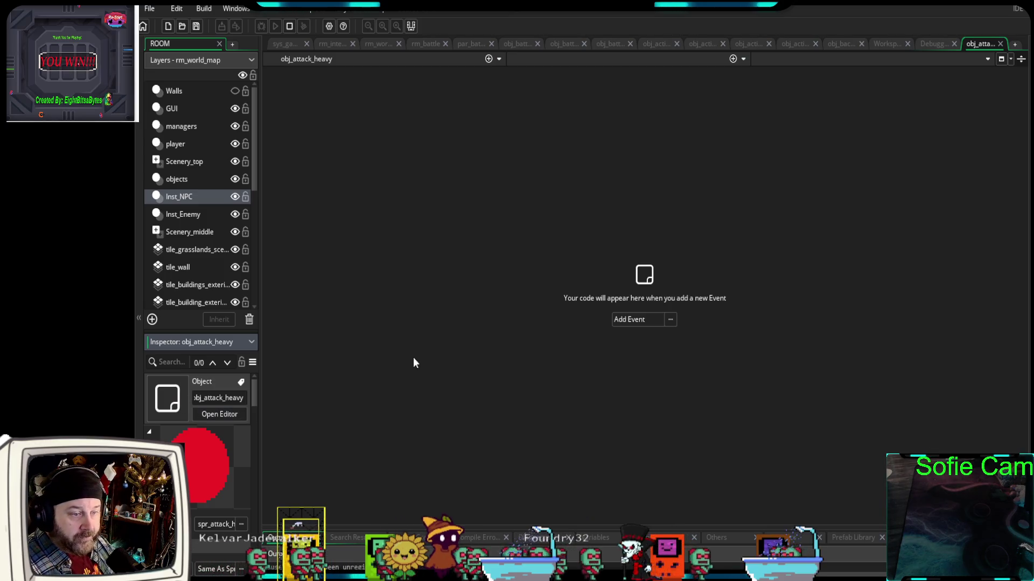
left_click(1000, 44)
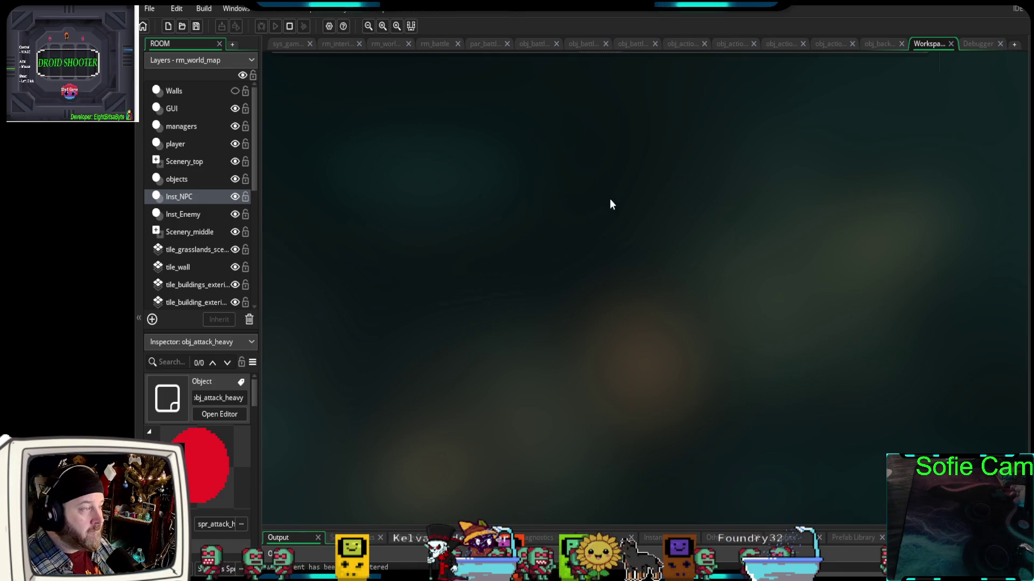
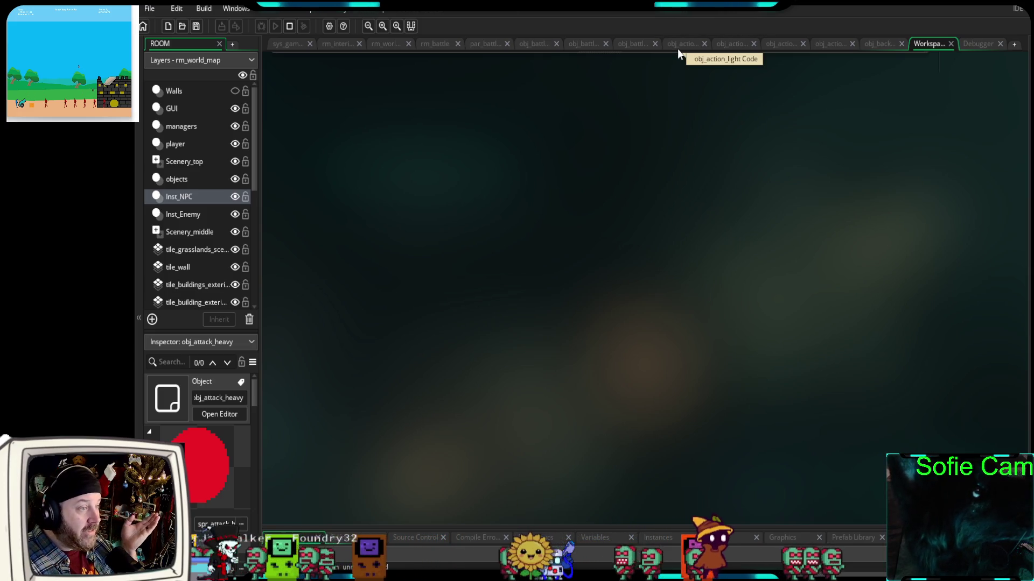
Review the obj_action_heavy and obj_action_light Create code, then switch to obj_battle_player's Create code
left_click(730, 46)
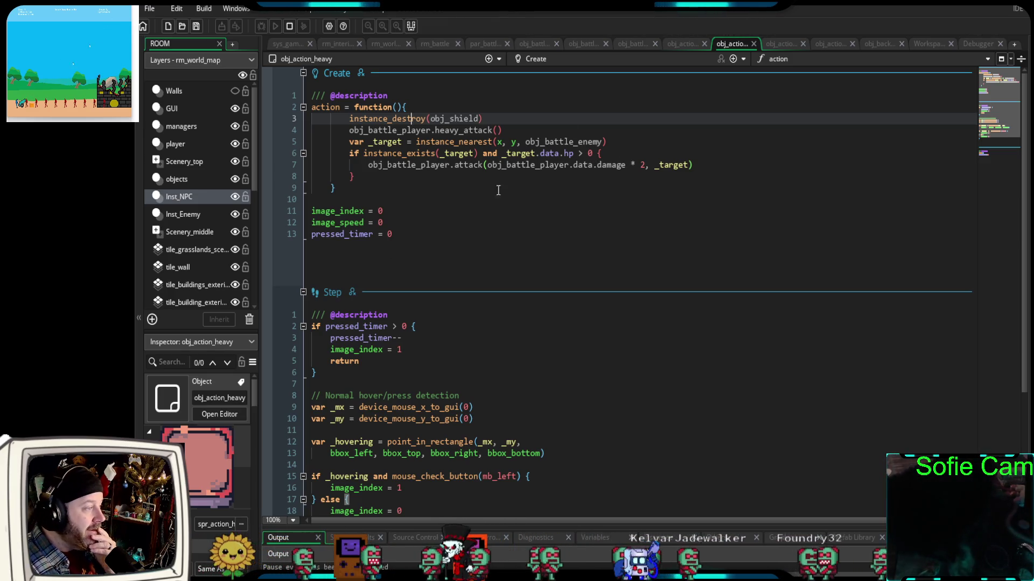
left_click(679, 43)
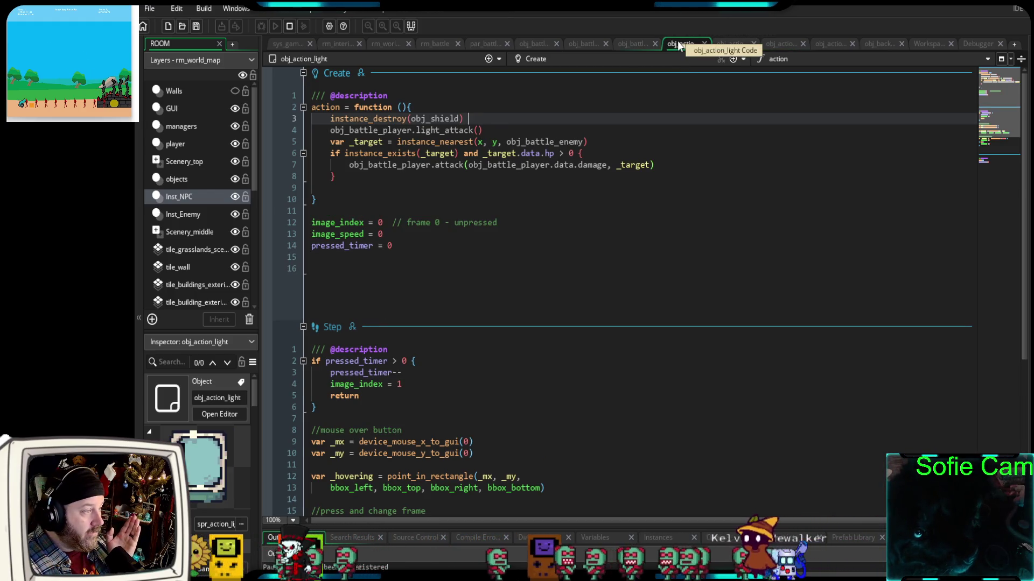
scroll(646, 153, "down", 5)
scroll(646, 154, "up", 4)
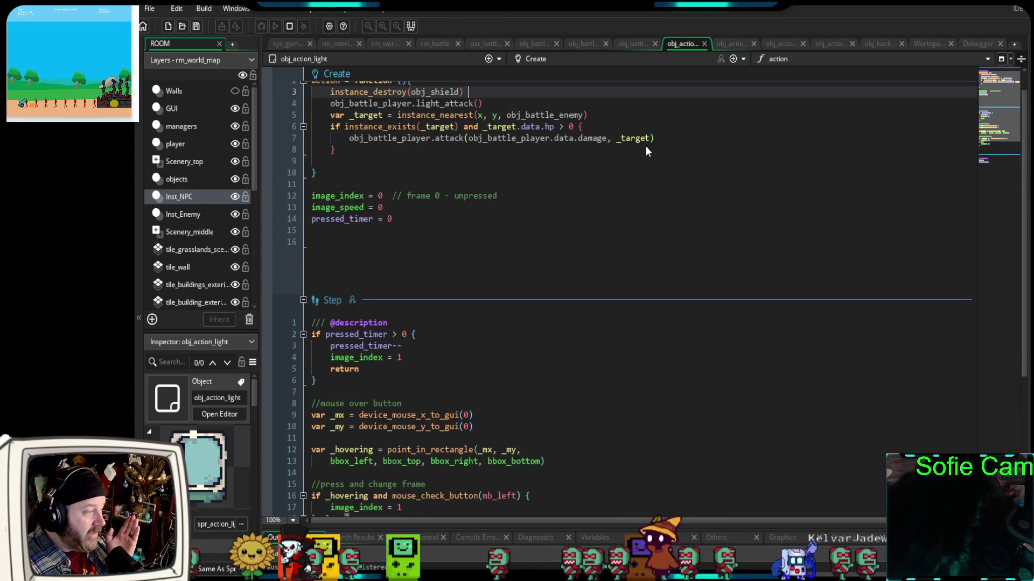
scroll(645, 147, "up", 1)
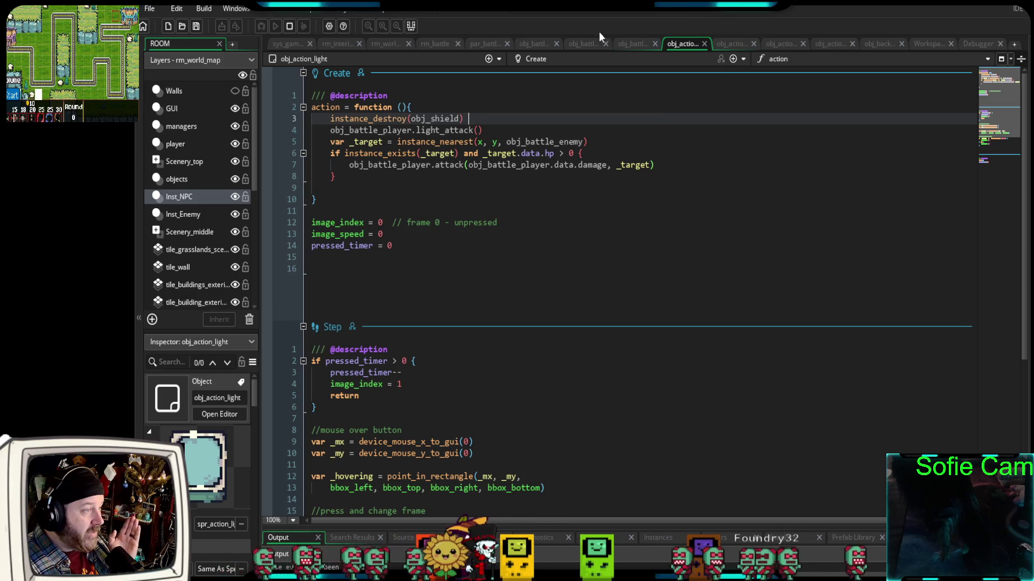
left_click(531, 43)
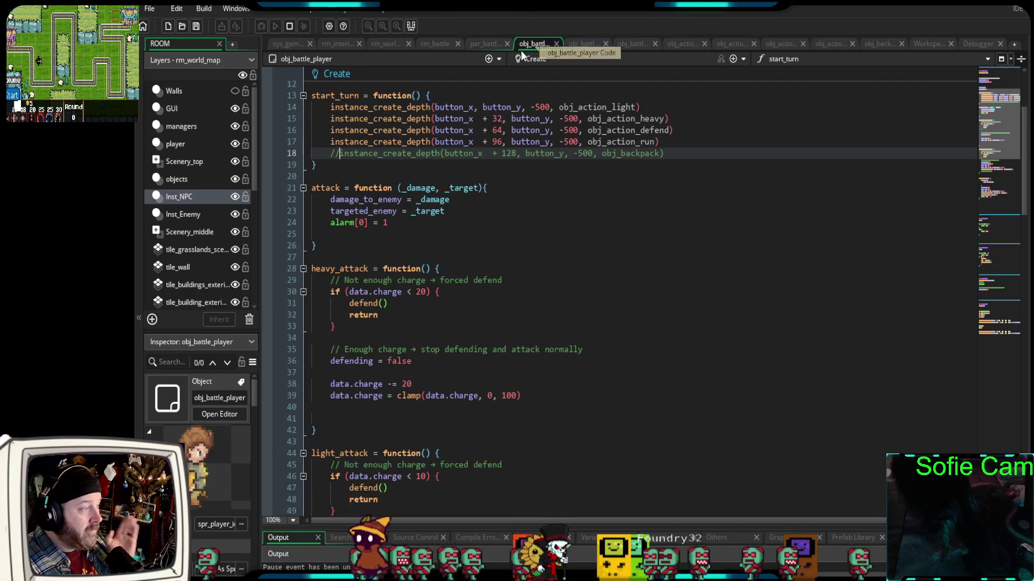
Copy line 55's light-attack instance_create_depth call into empty line 40 of heavy_attack
scroll(550, 245, "down", 4)
scroll(550, 245, "up", 2)
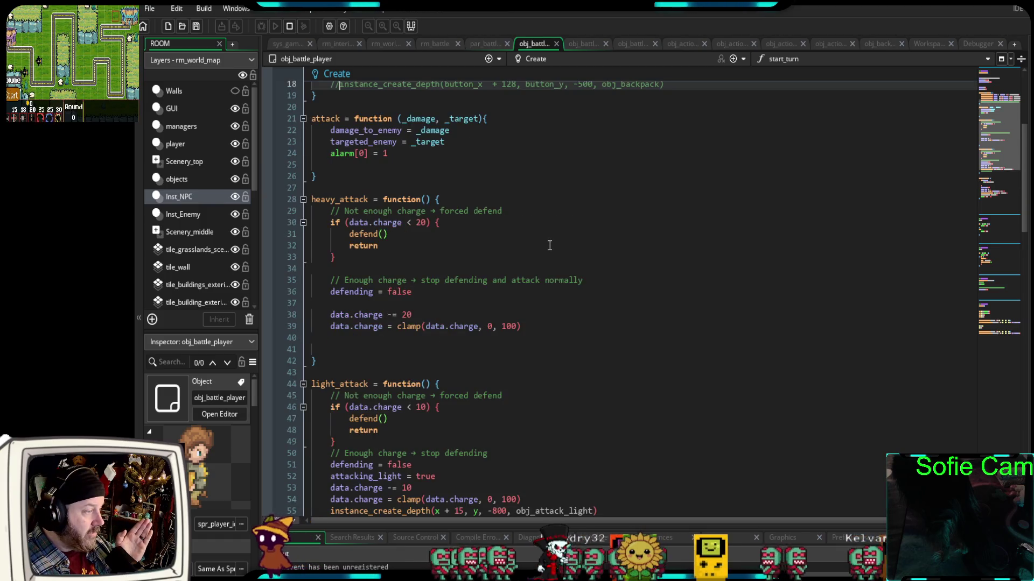
scroll(550, 246, "down", 2)
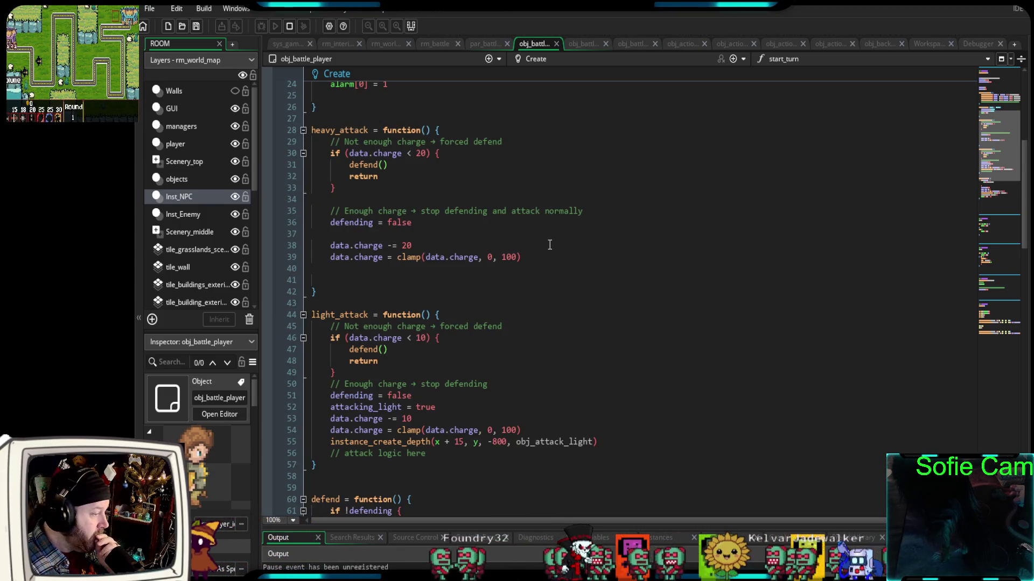
left_click_drag(598, 441, 296, 444)
key("ctrl+c")
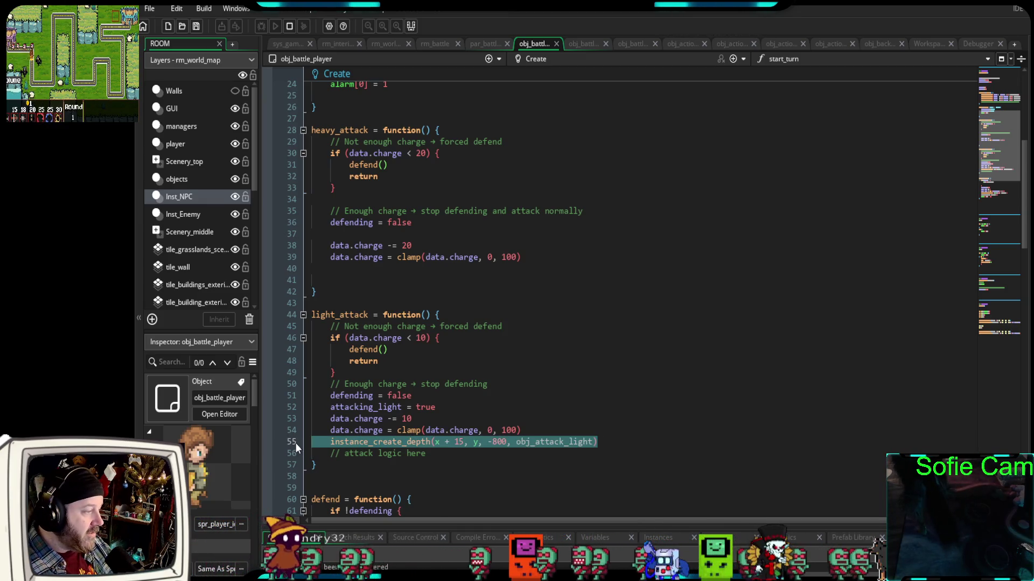
left_click(307, 268)
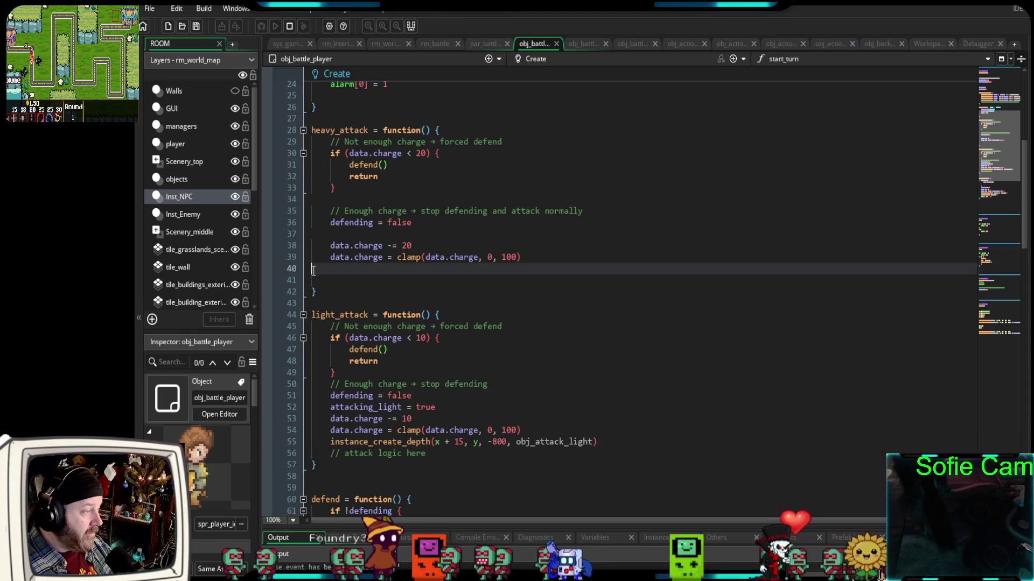
key("ctrl+v")
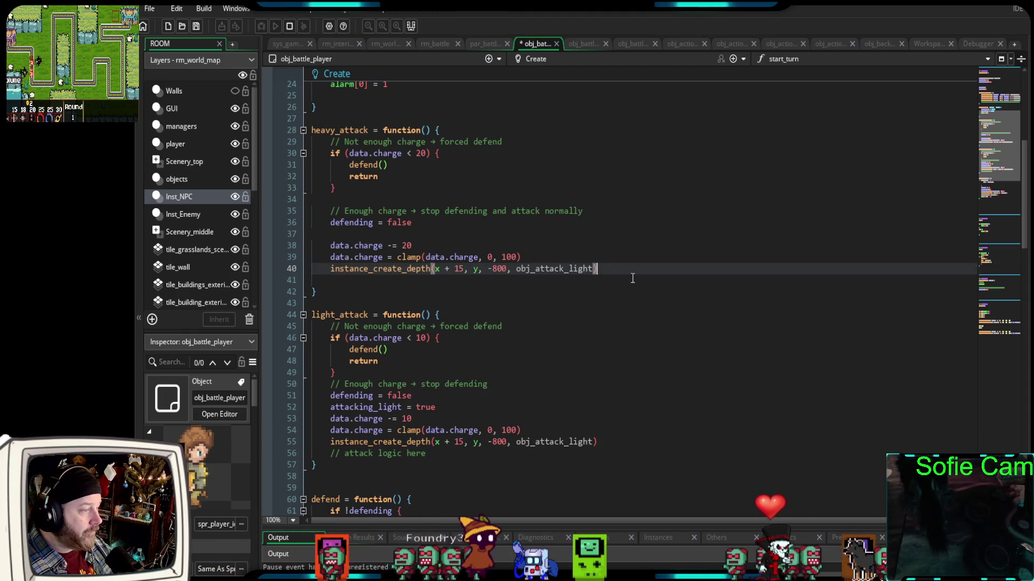
Change the pasted spawn's object from obj_attack_light to obj_attack_heavy
left_click_drag(593, 269, 543, 271)
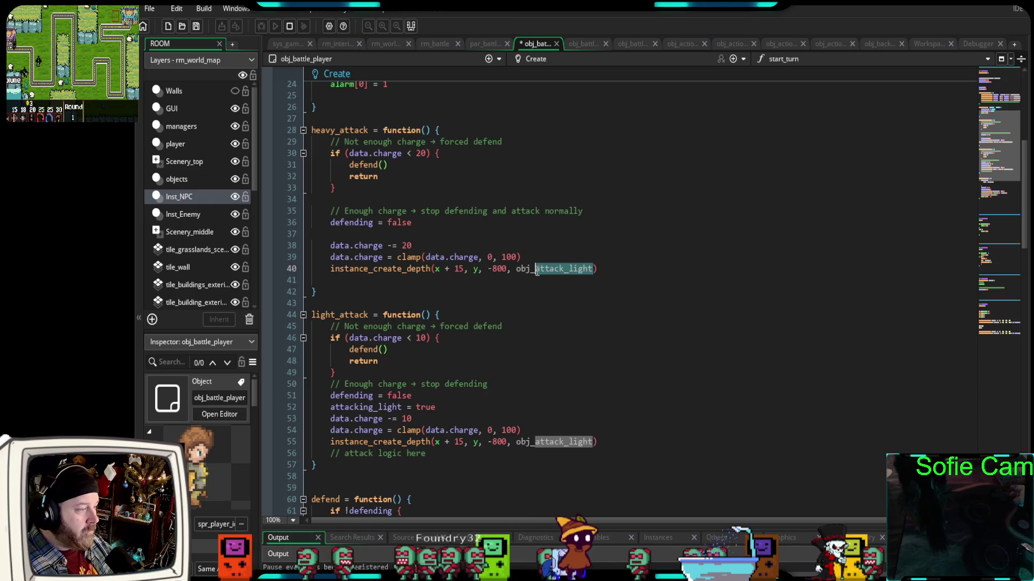
key("BackSpace")
type("attack")
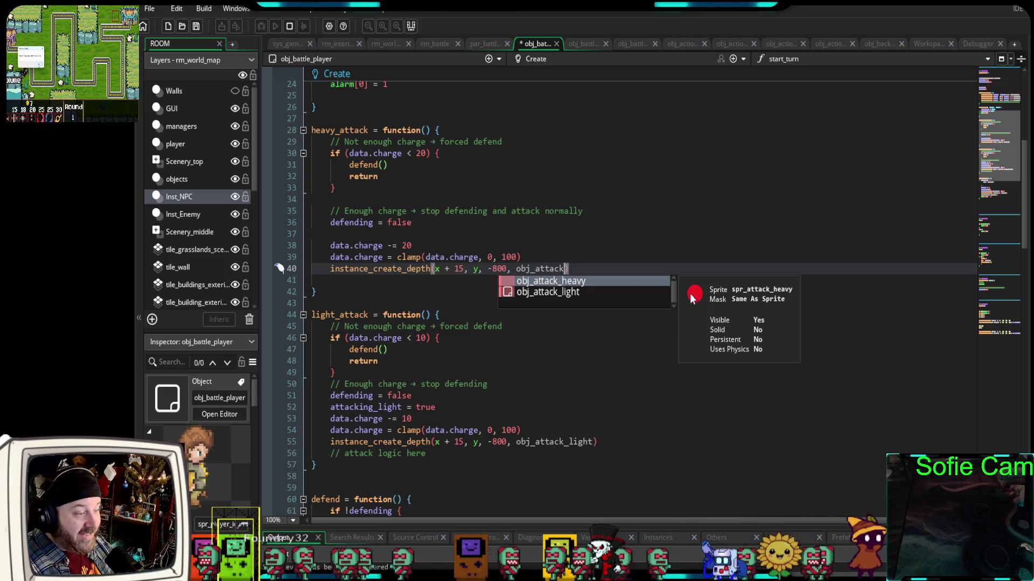
left_click(584, 281)
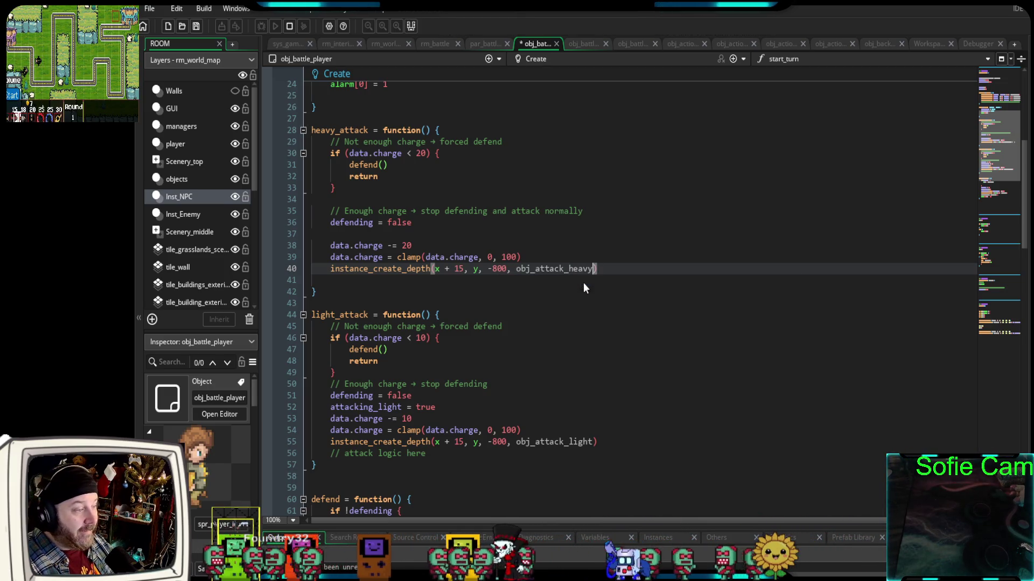
left_click(491, 292)
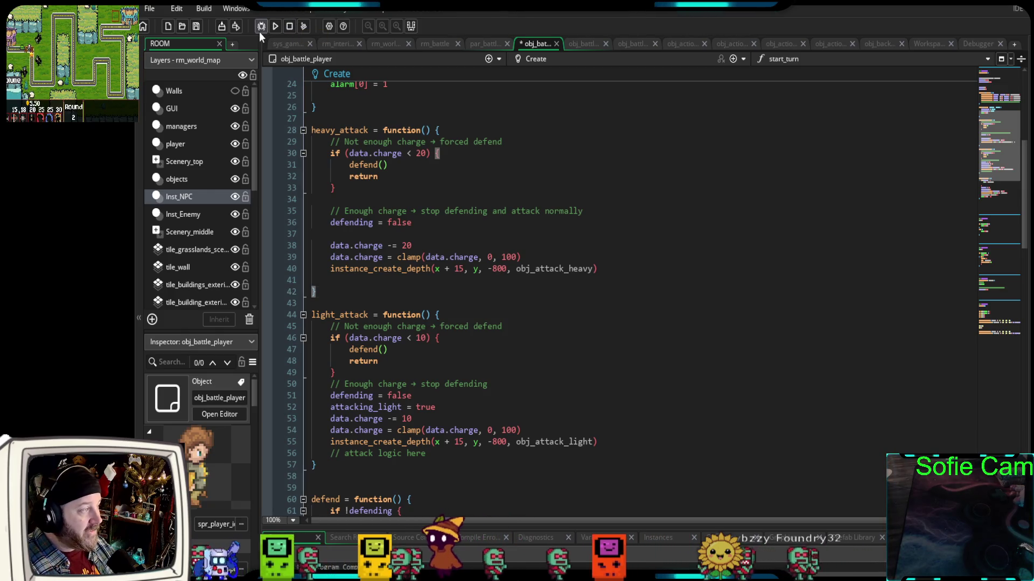
Test-run the game in debug mode, then close the obj_attack_light code tab
left_click(260, 28)
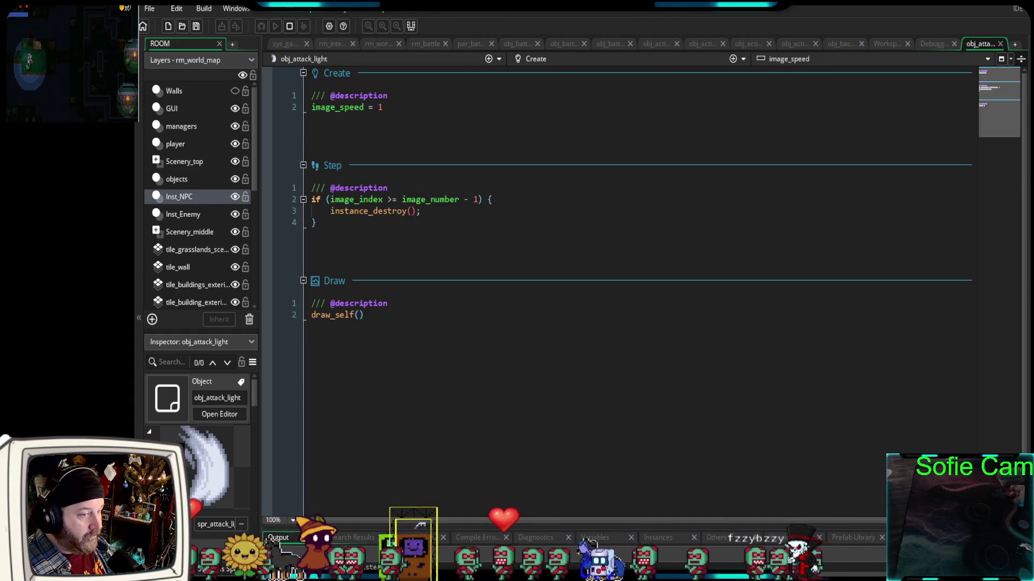
key("ctrl+w")
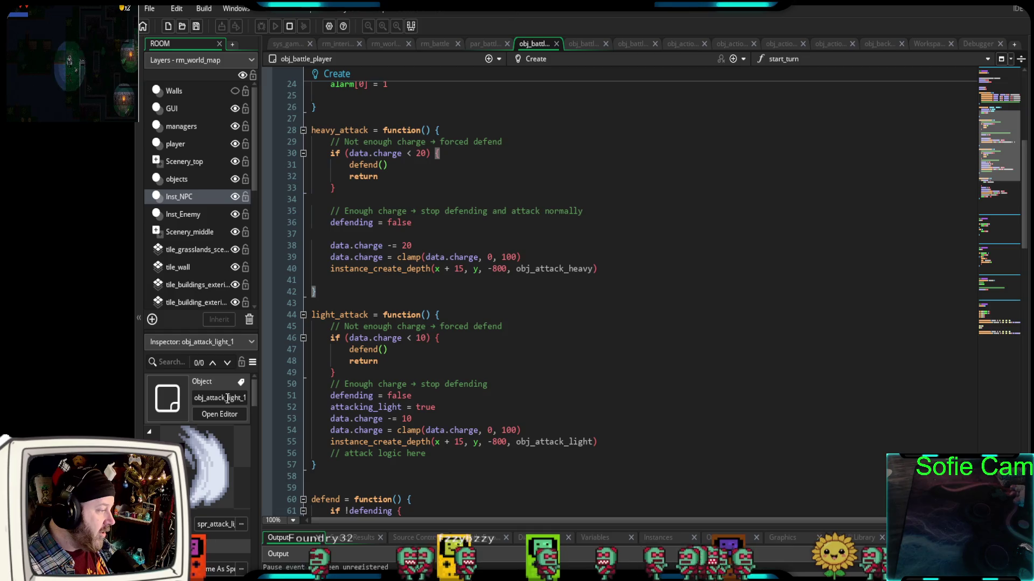
Rename the duplicated object obj_attack_light_1 to obj_attack_heavy
left_click(245, 397)
key("BackSpace")
key("BackSpace")
key("BackSpace")
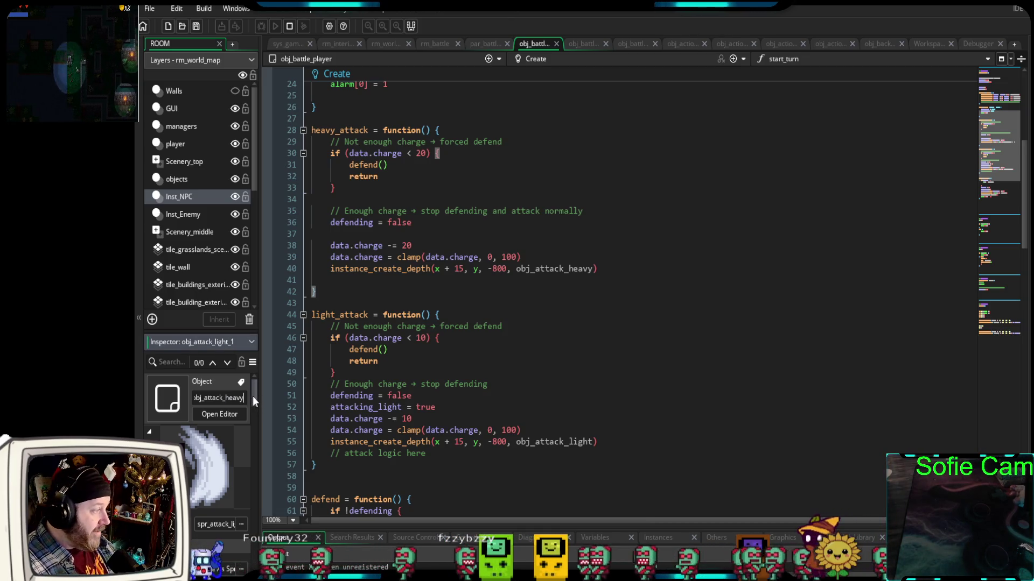
type("heavy")
Assign obj_attack_heavy the red heavy attack sprite and check its event code
left_click(222, 519)
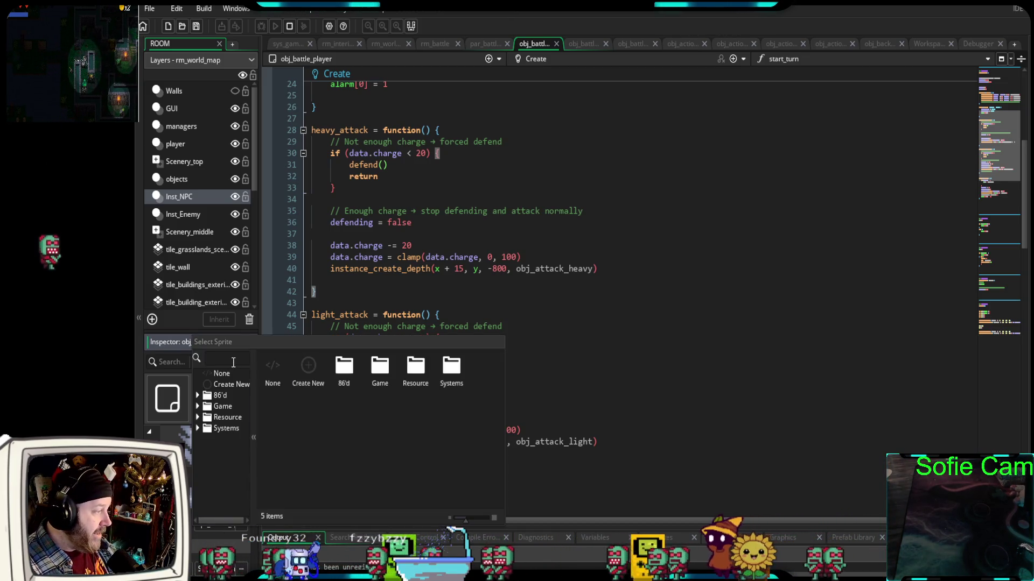
type("heavy")
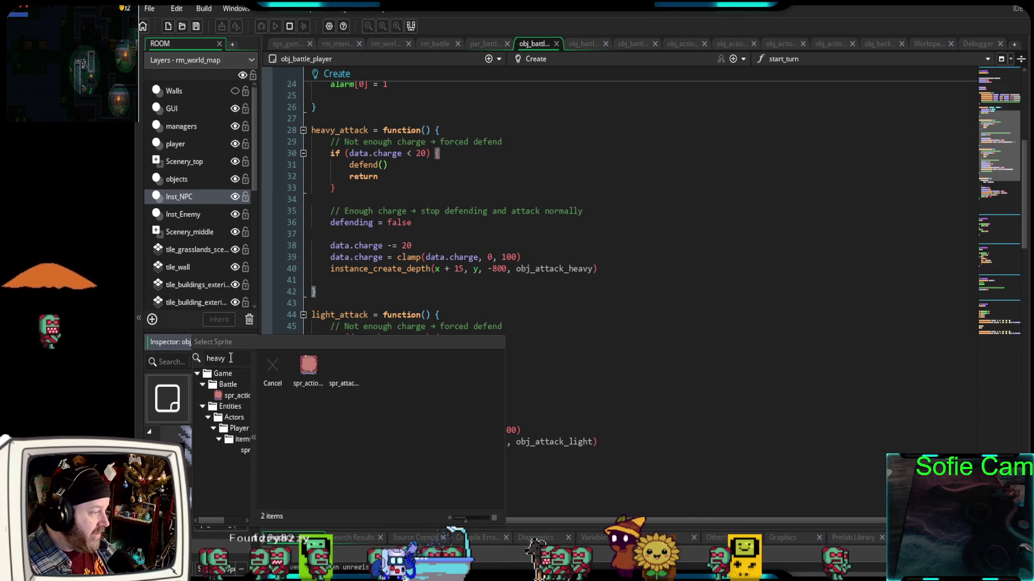
left_click(344, 365)
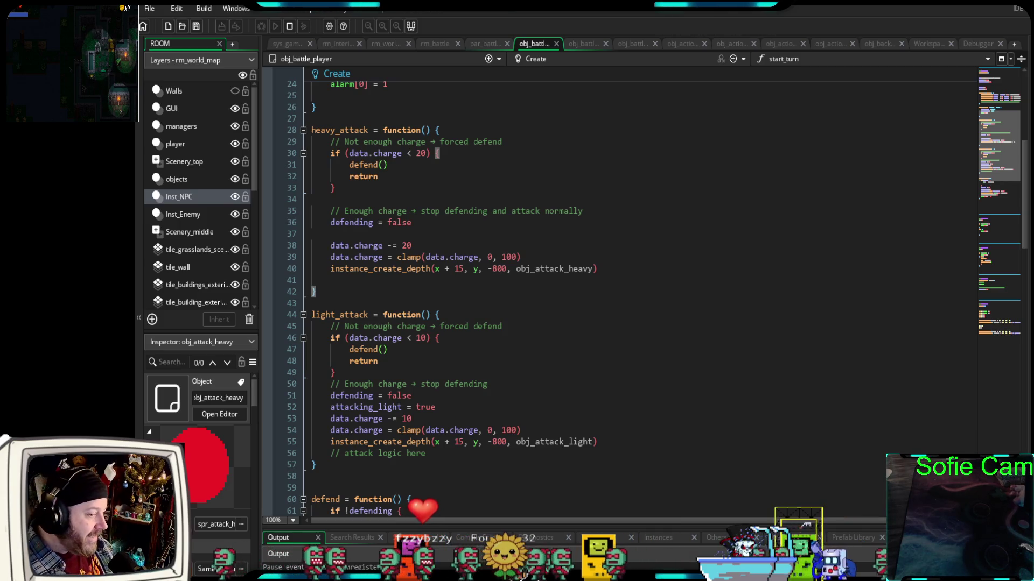
middle_click(556, 268)
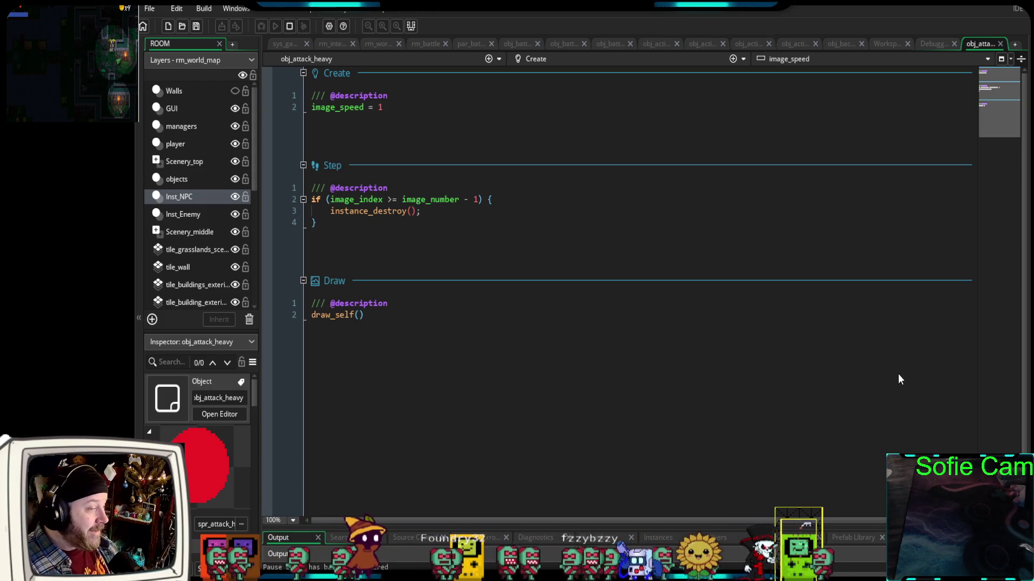
left_click(1000, 43)
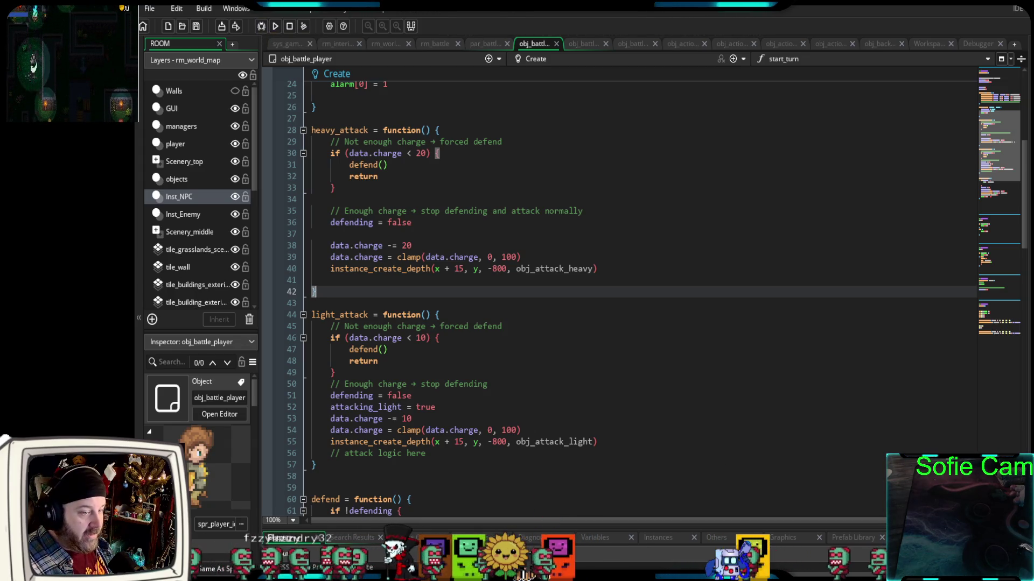
Run a debug test and look over obj_attack_heavy's event code
left_click(262, 26)
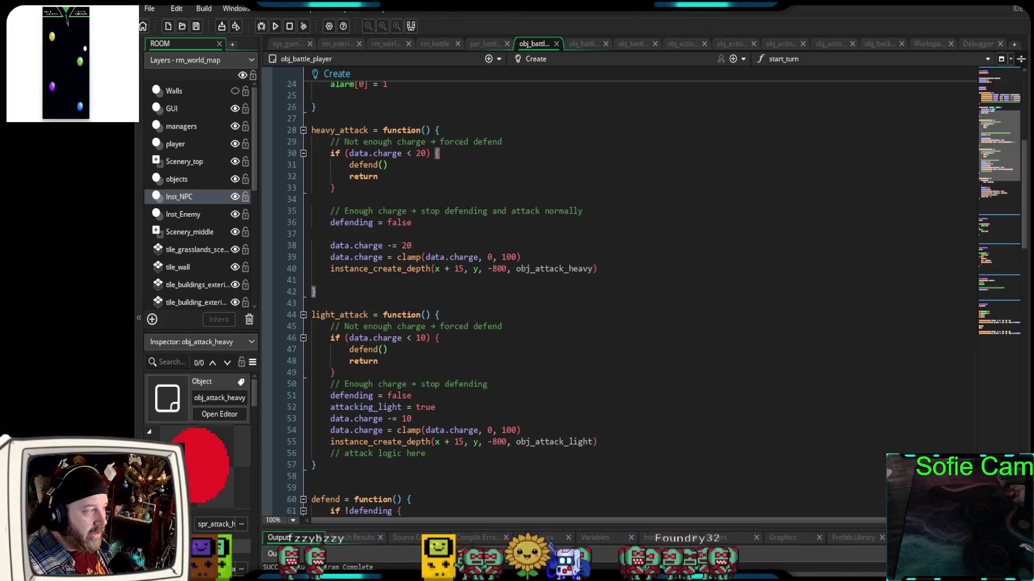
left_click(220, 414)
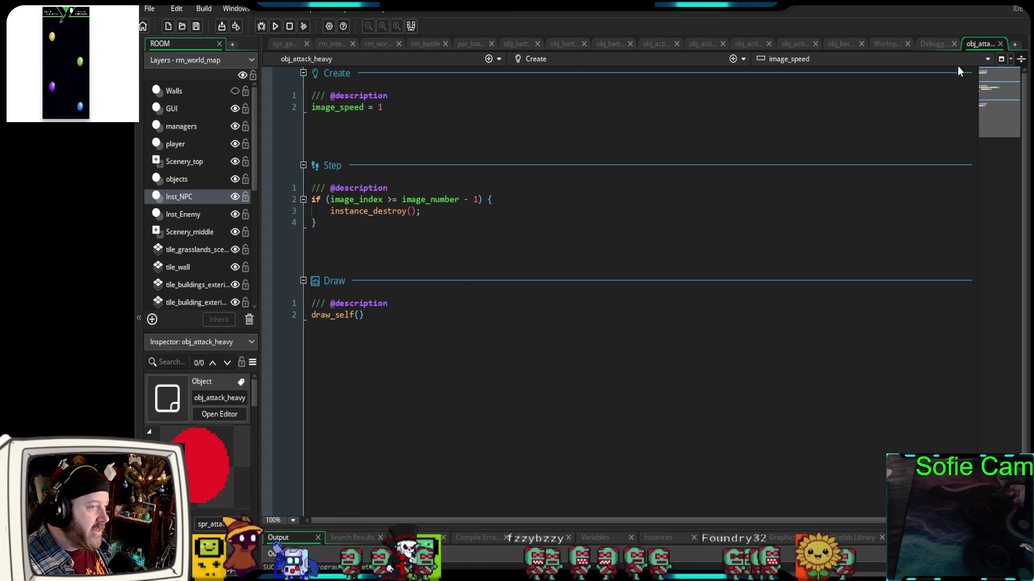
left_click(1001, 44)
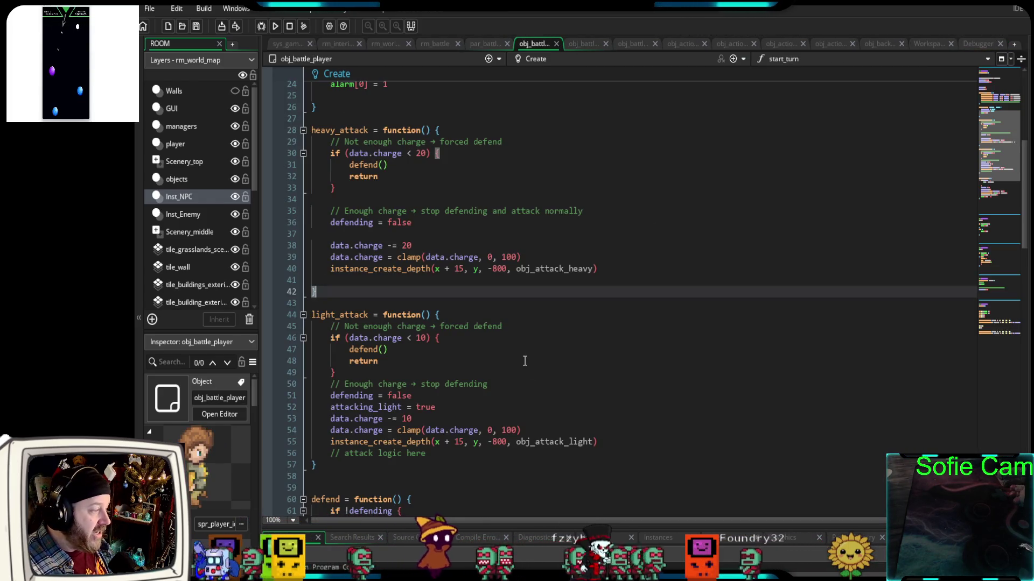
Make line 40 spawn the heavy attack at x + 25, y + 10, then relaunch debug
left_click(476, 269)
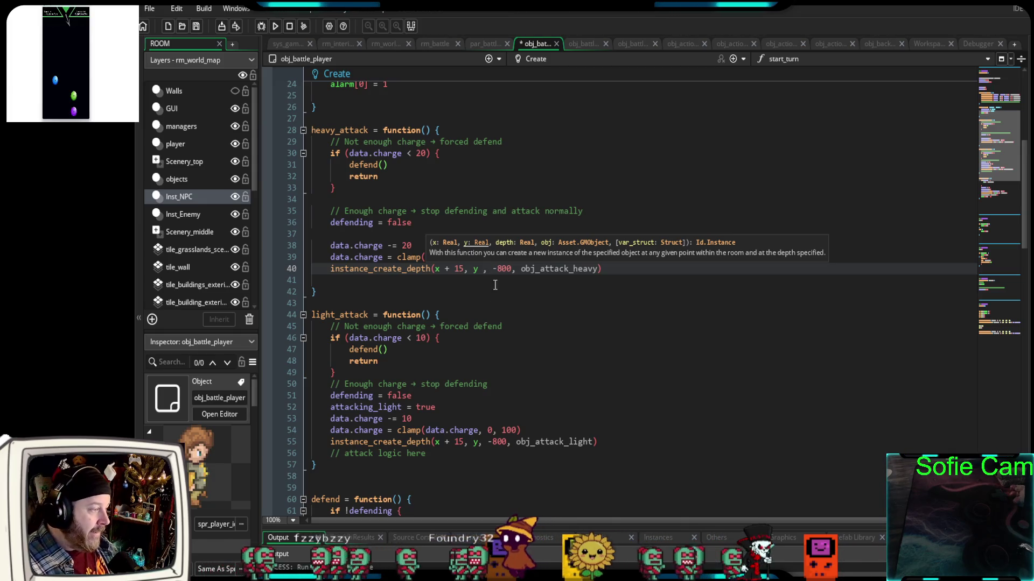
double_click(458, 269)
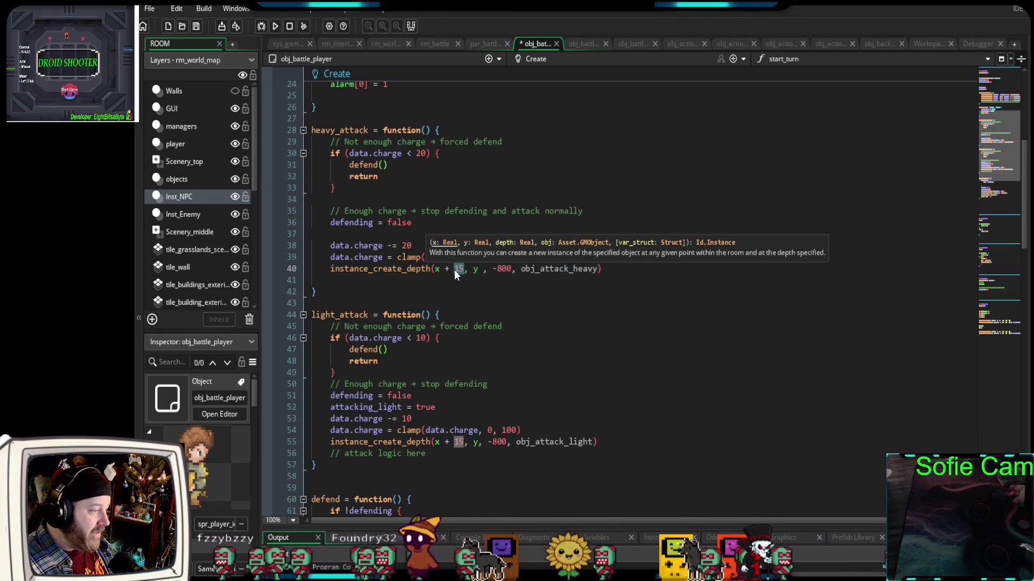
type("25")
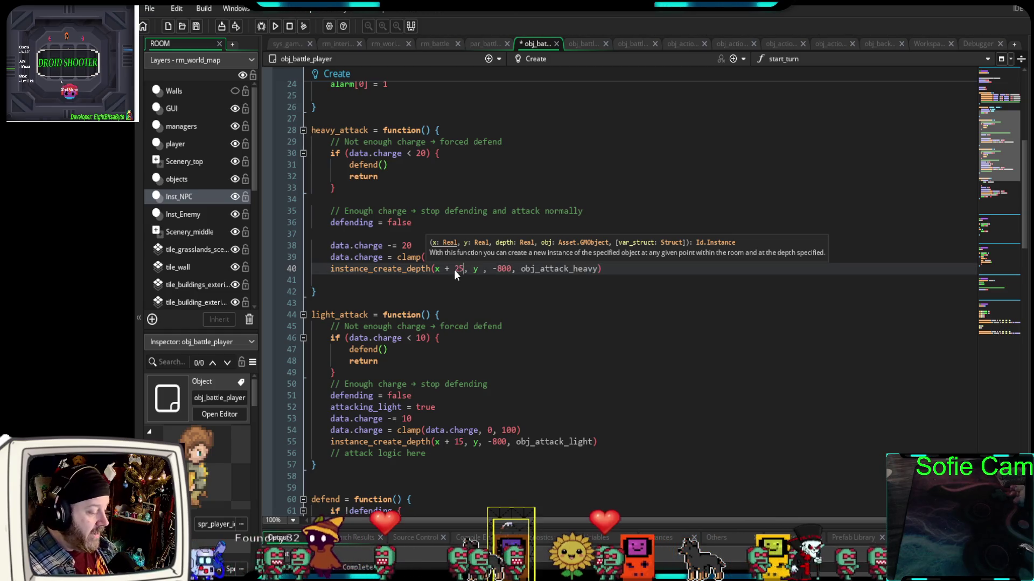
left_click(481, 269)
key("BackSpace")
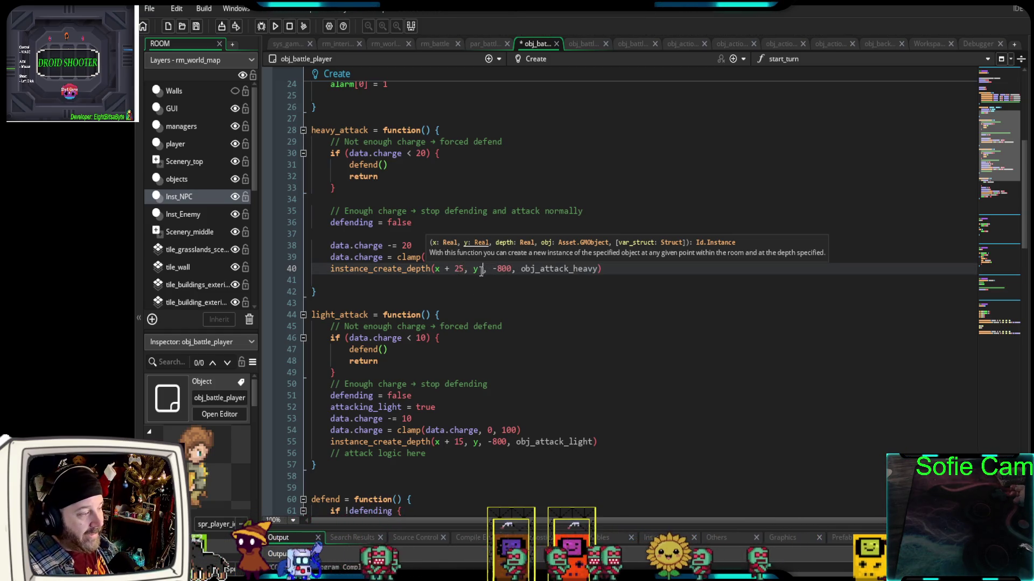
type("+ ")
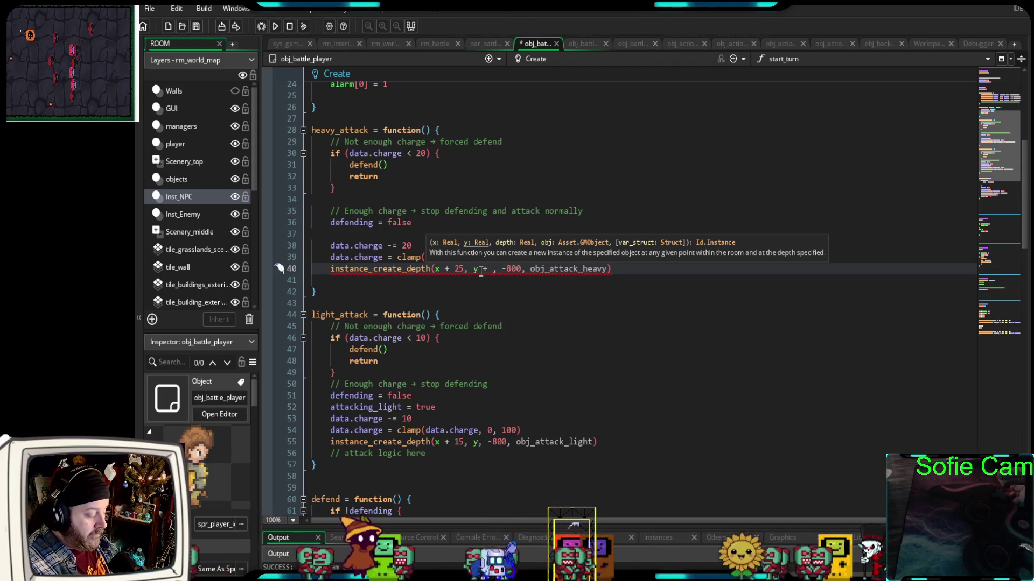
type("10")
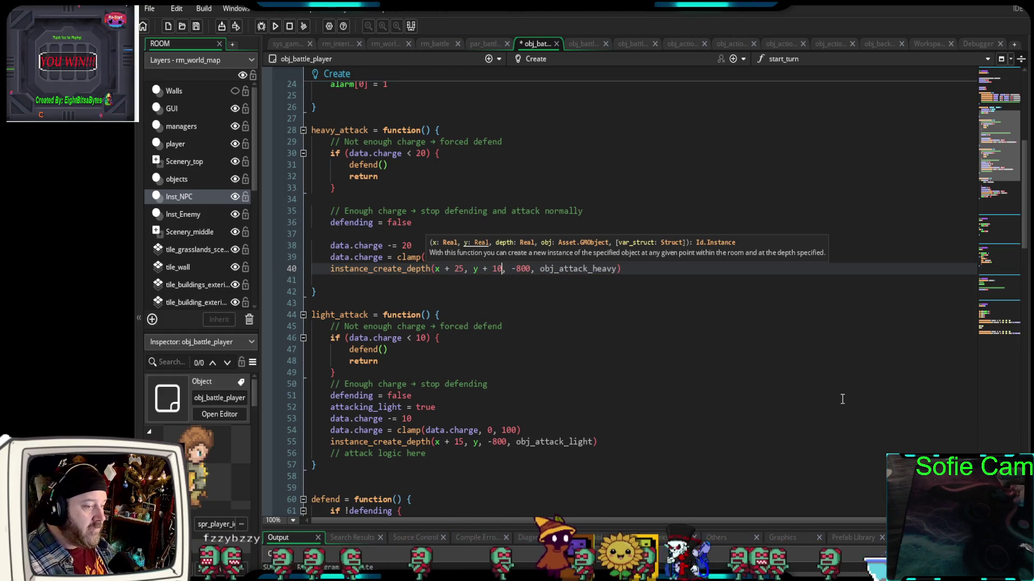
left_click(494, 305)
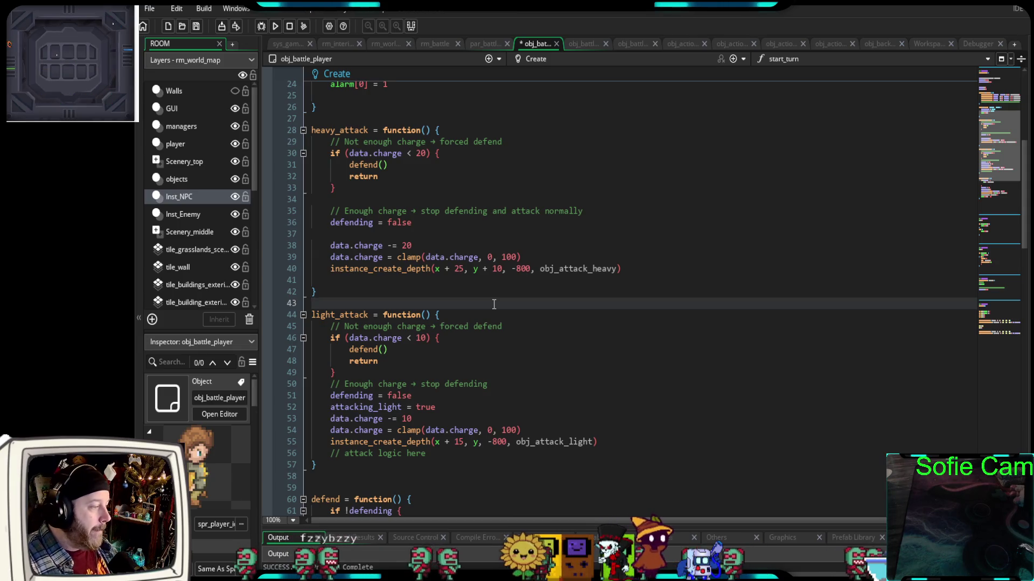
left_click(258, 26)
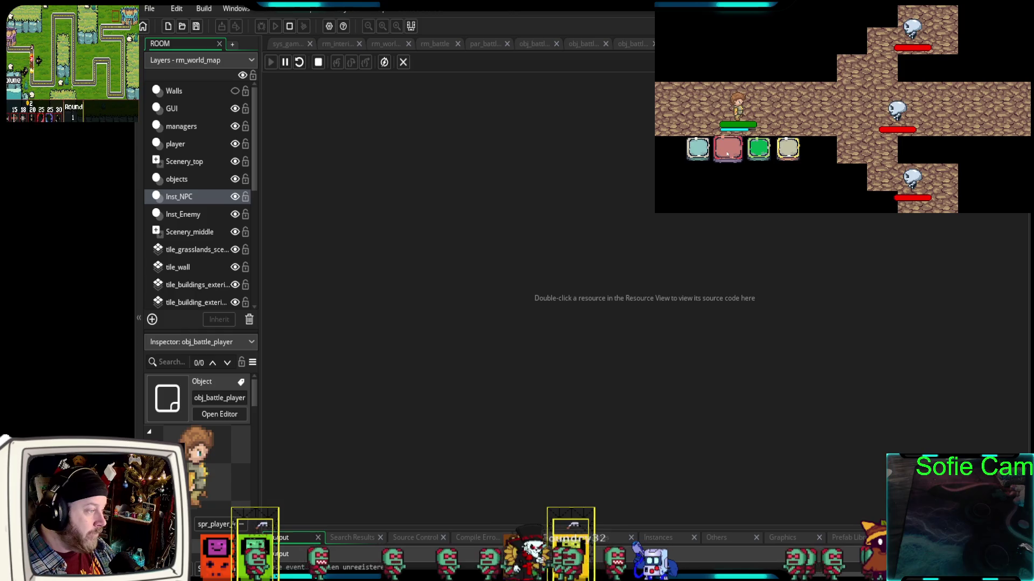
Try the pink and teal battle actions in the running game, then stop it
left_click(725, 153)
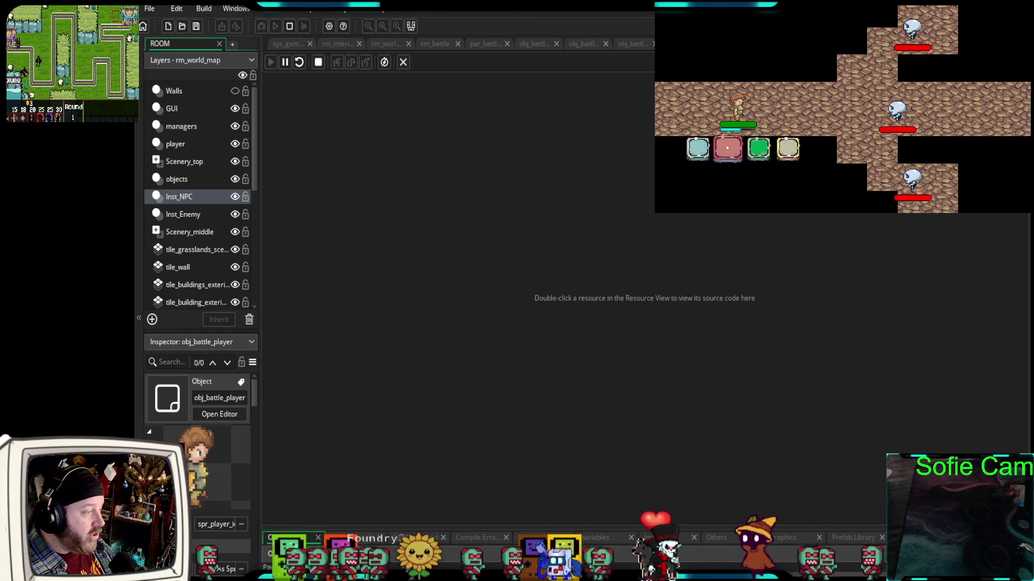
left_click(727, 148)
left_click(701, 157)
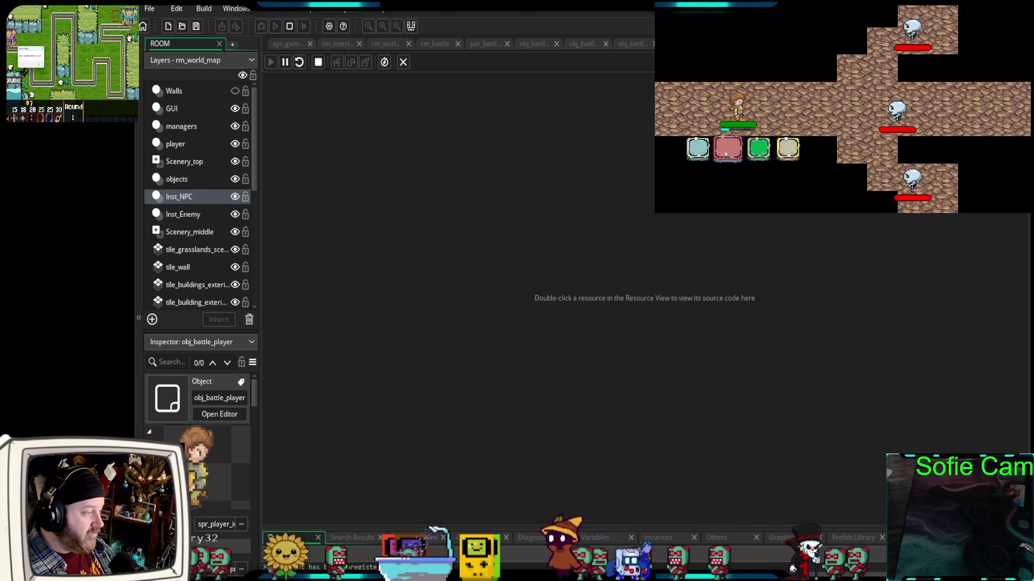
left_click(725, 155)
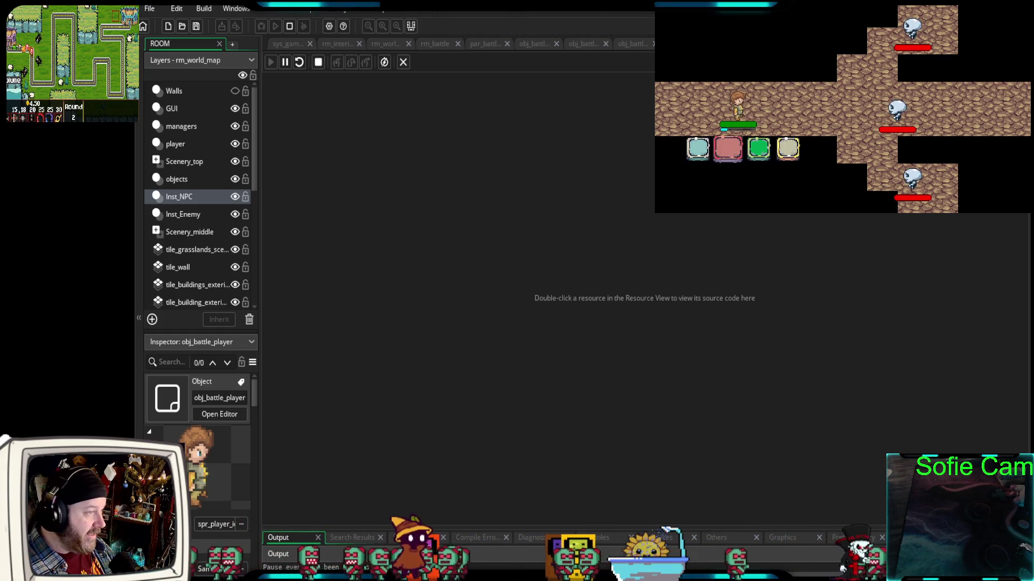
key("Escape")
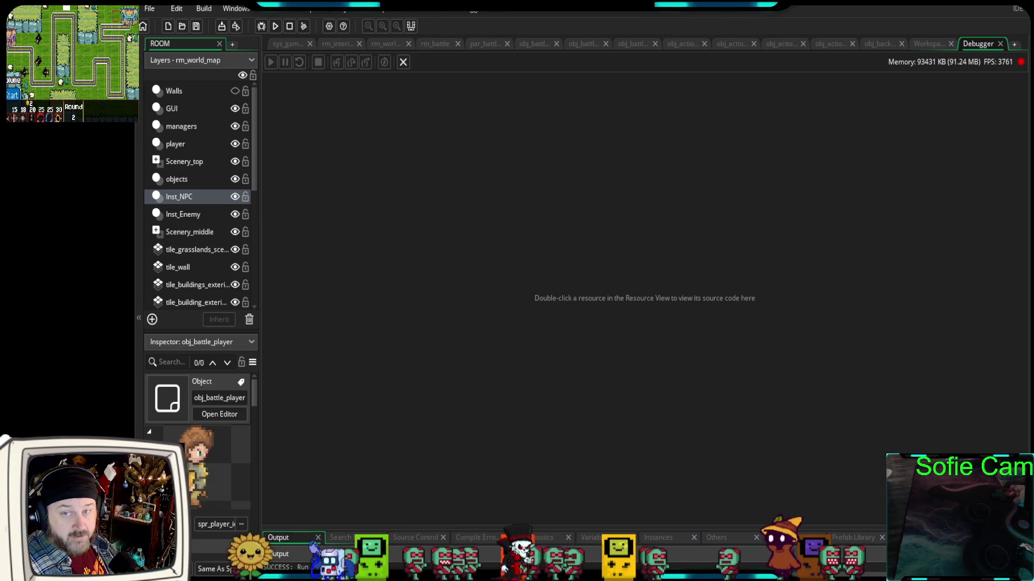
Close the project, reopen Twitch-RPG-3mth from Recent Projects, and expand the Asset Browser
left_click(143, 27)
left_click(614, 330)
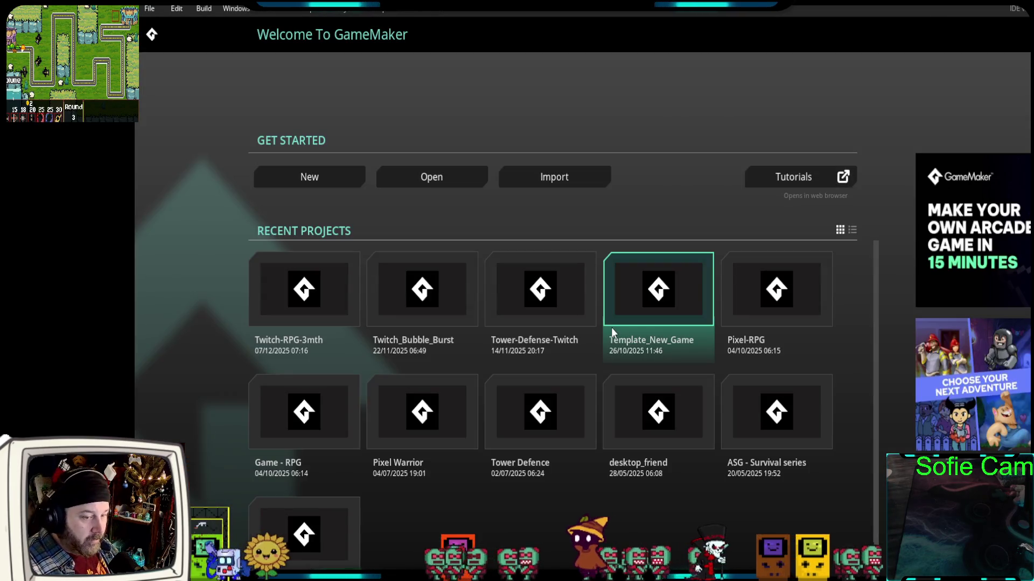
left_click(286, 301)
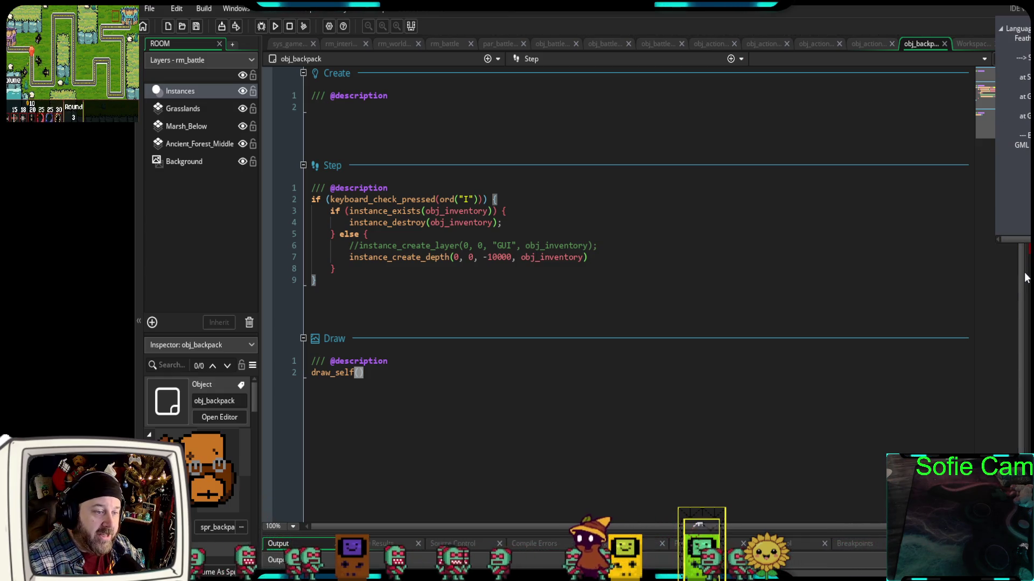
left_click_drag(1025, 273, 1005, 273)
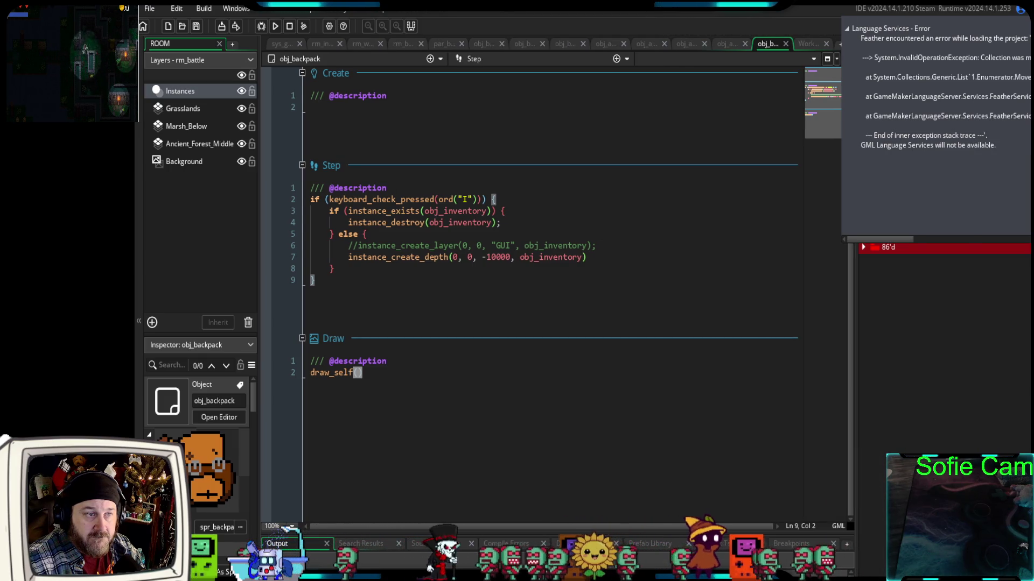
Bring up and widen the Language Services error details to read them
left_click_drag(850, 269, 722, 268)
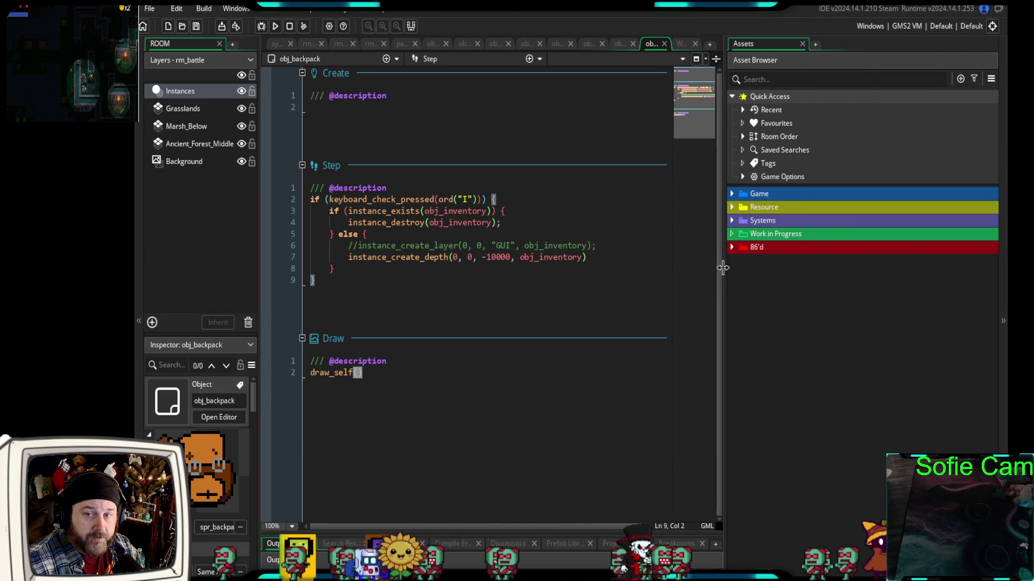
left_click(1003, 51)
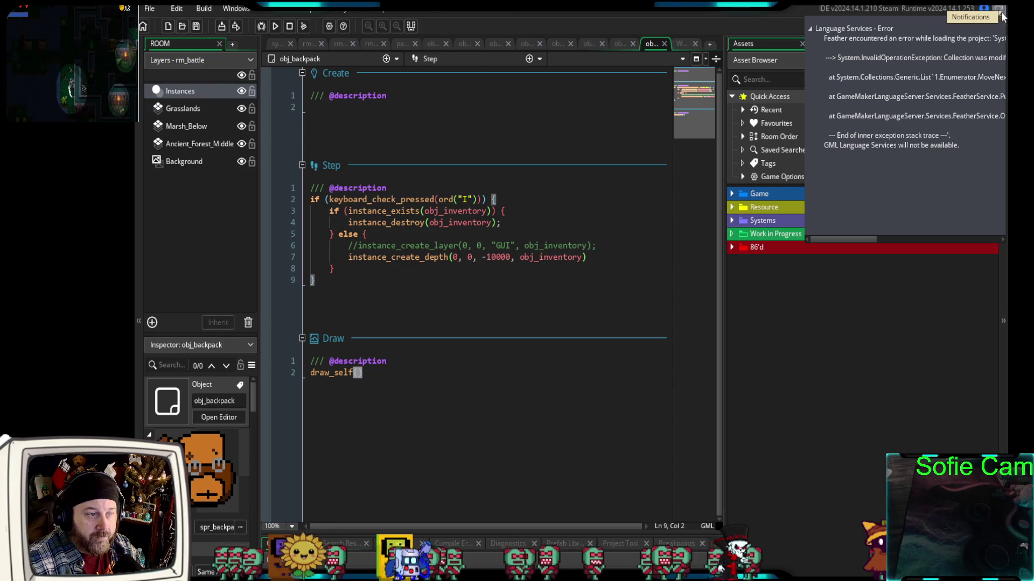
mouse_move(1003, 49)
left_mouse_down()
mouse_move(940, 57)
mouse_move(1032, 49)
left_mouse_up()
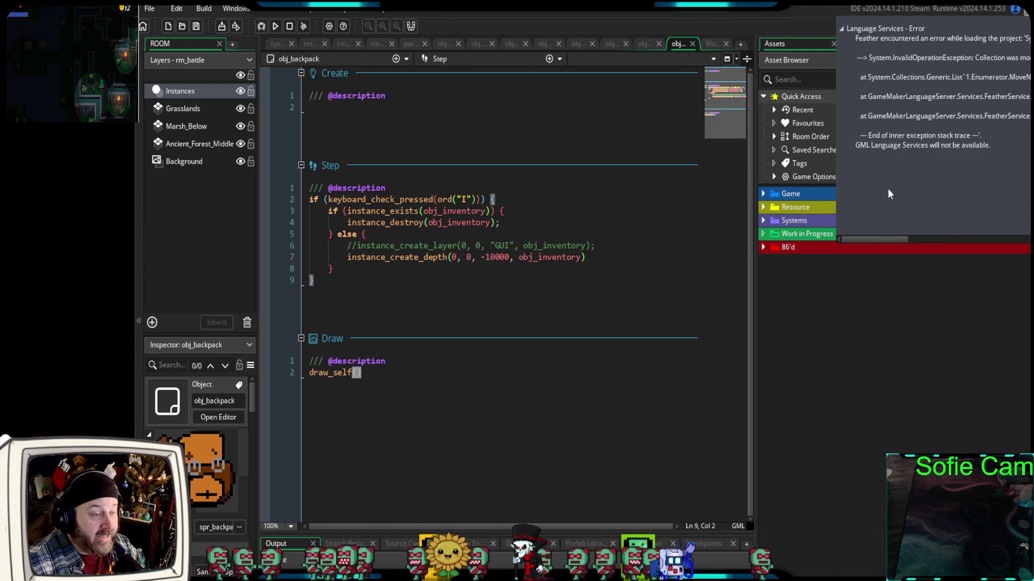
Widen the obj_backpack code editor by pushing the side panels to the right
left_click_drag(755, 277, 830, 276)
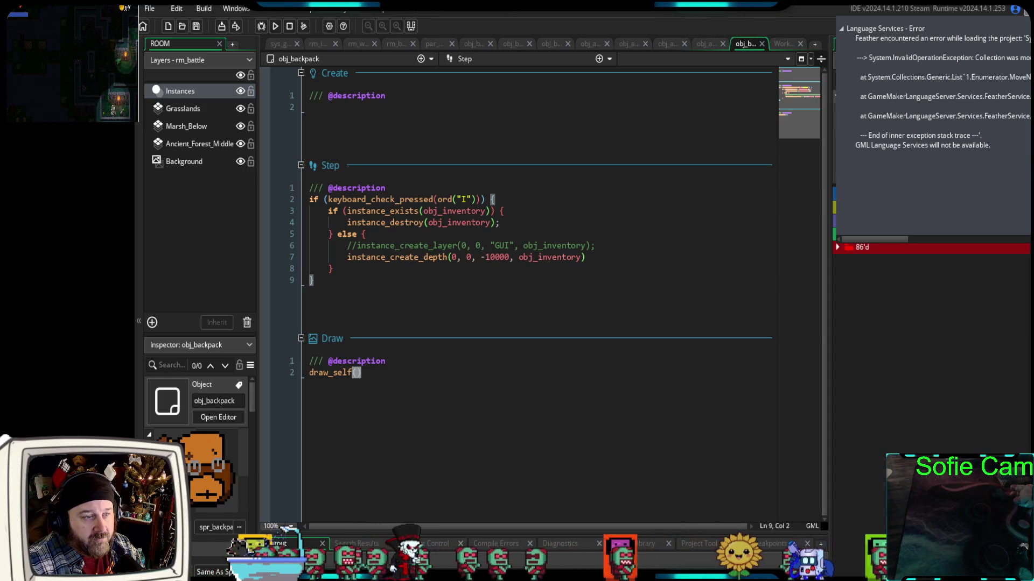
mouse_move(889, 237)
left_mouse_down()
mouse_move(927, 233)
mouse_move(890, 241)
mouse_move(898, 240)
left_mouse_up()
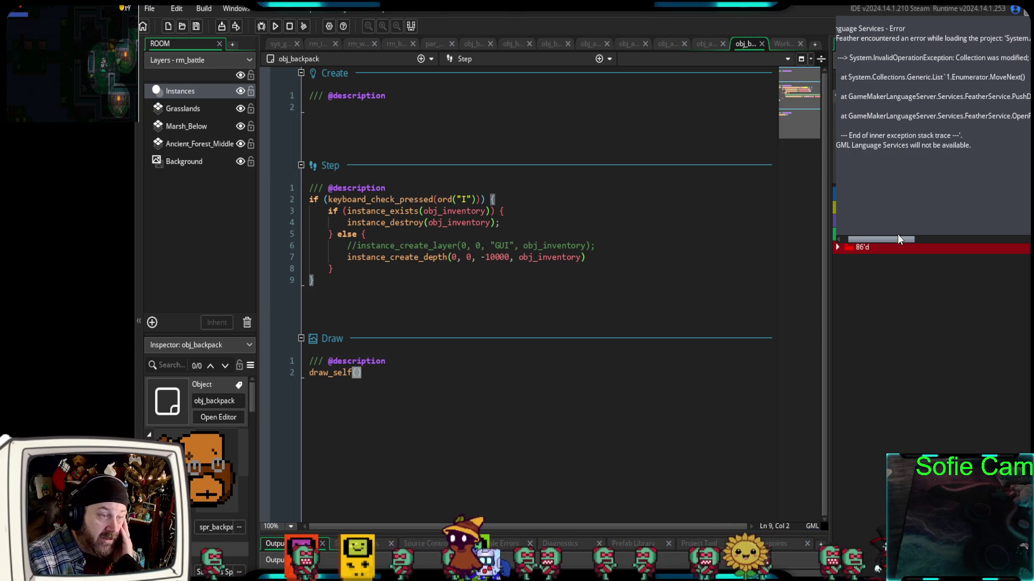
mouse_move(897, 234)
left_mouse_down()
mouse_move(919, 229)
mouse_move(896, 239)
left_mouse_up()
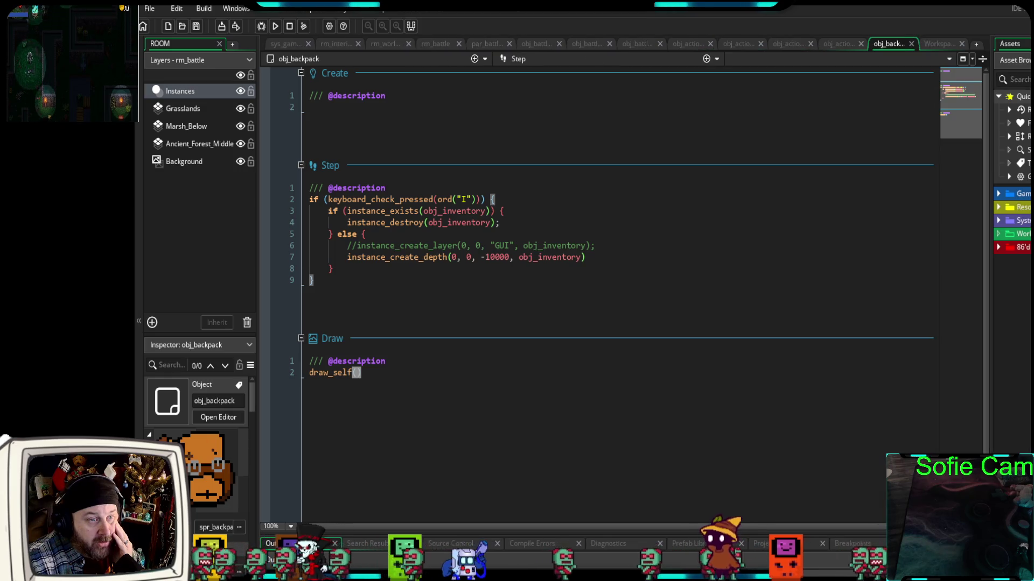
left_click_drag(990, 354, 1028, 348)
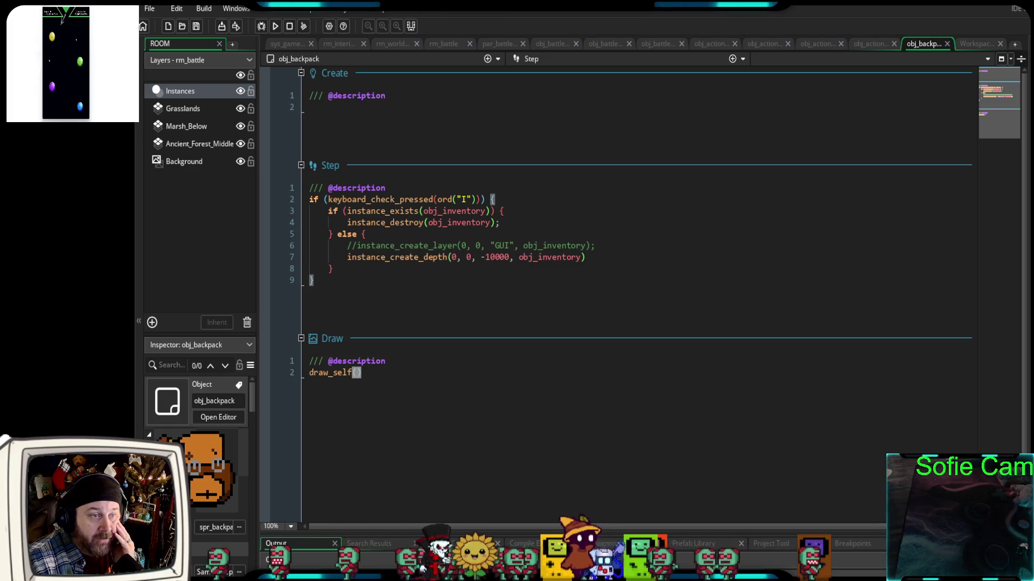
Dismiss the source control and help menus, then save the project
left_click(427, 10)
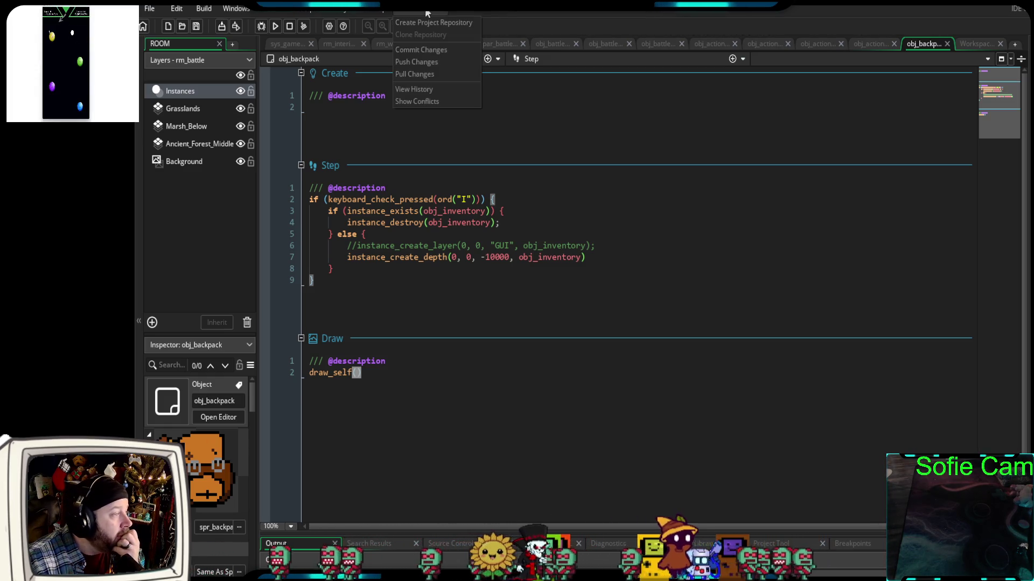
mouse_move(376, 11)
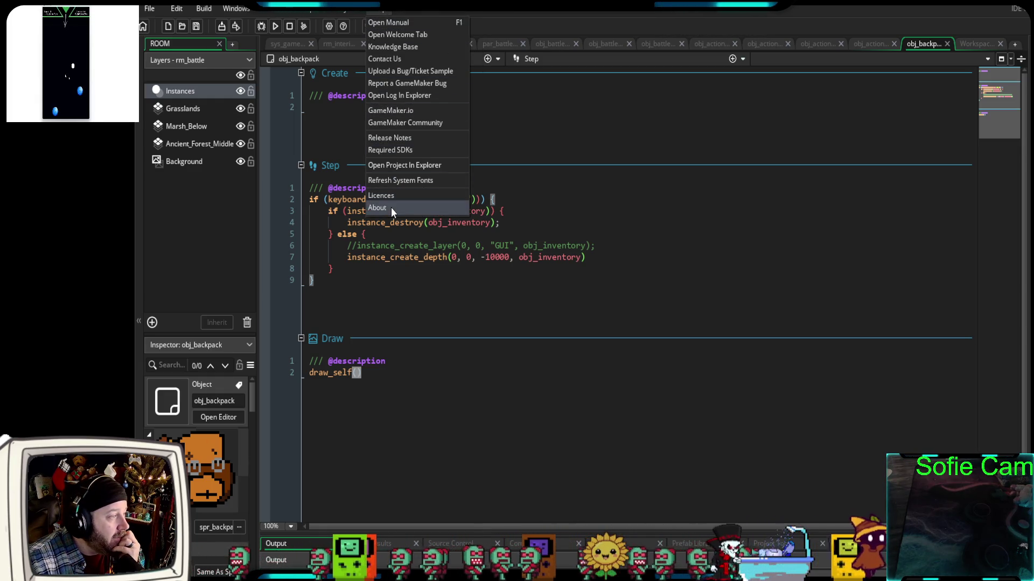
left_click(712, 163)
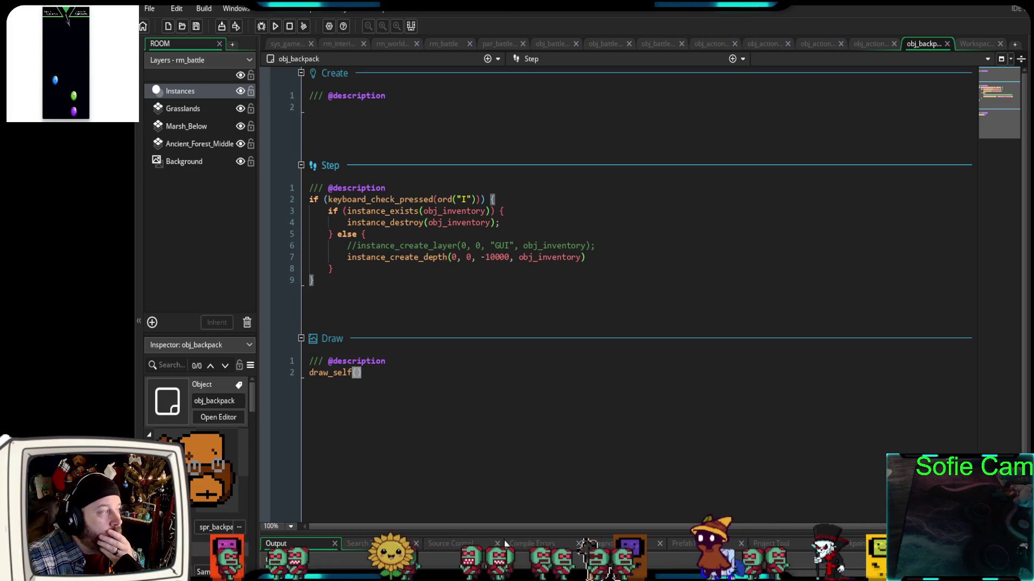
left_click(196, 26)
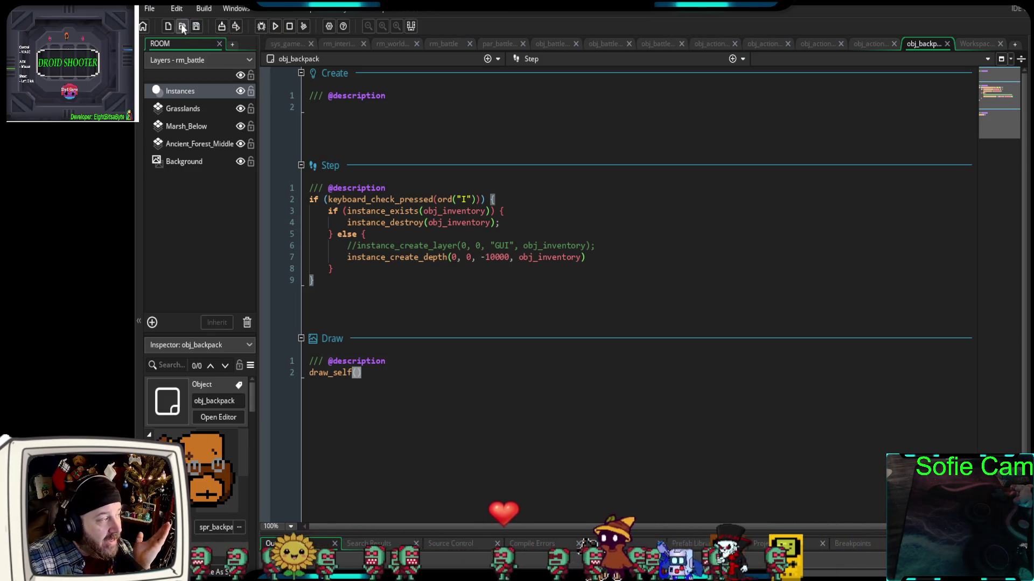
Close Twitch-RPG-3mth and reopen it from the Recent Projects list
left_click(143, 27)
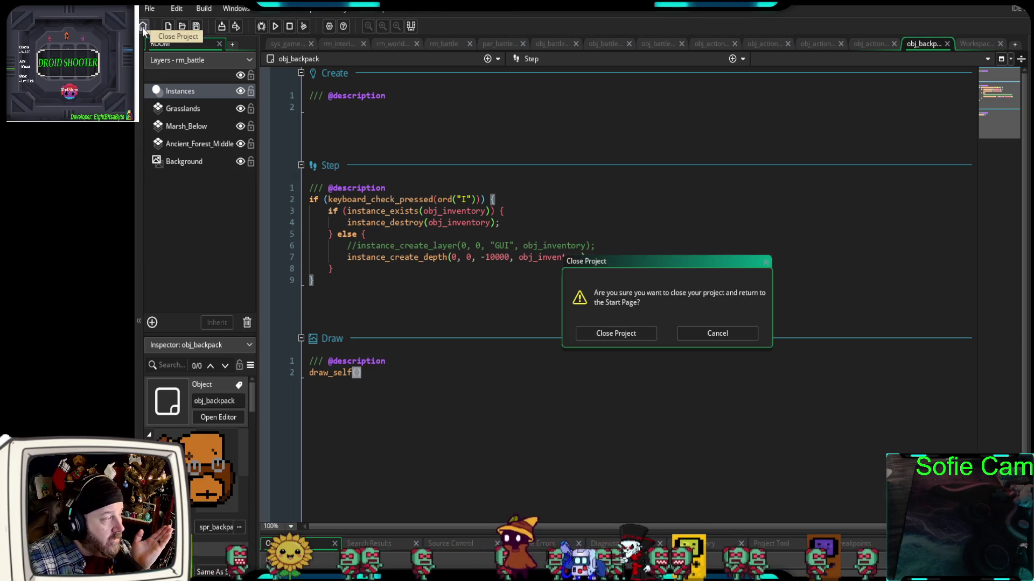
left_click(625, 332)
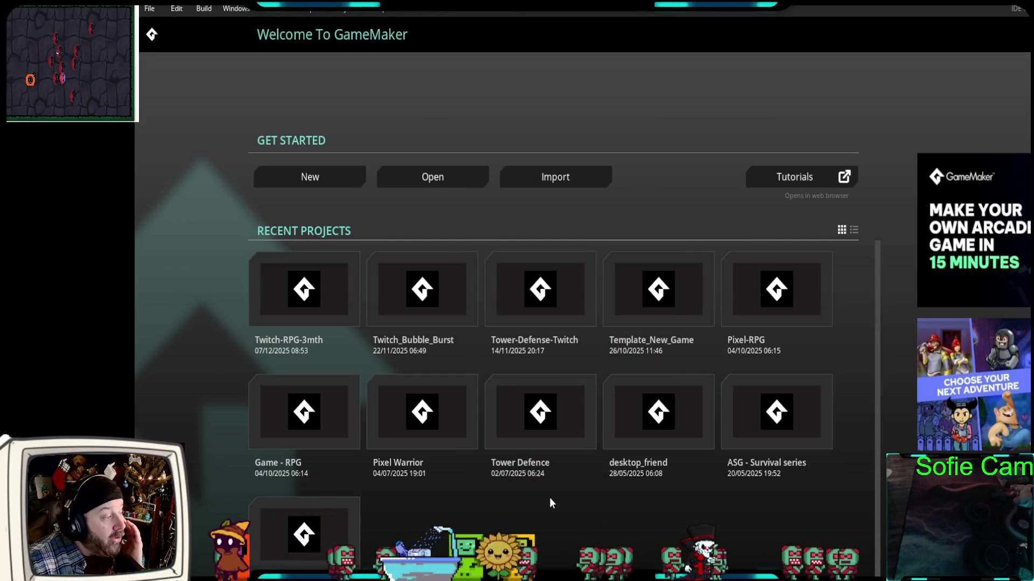
left_click(310, 302)
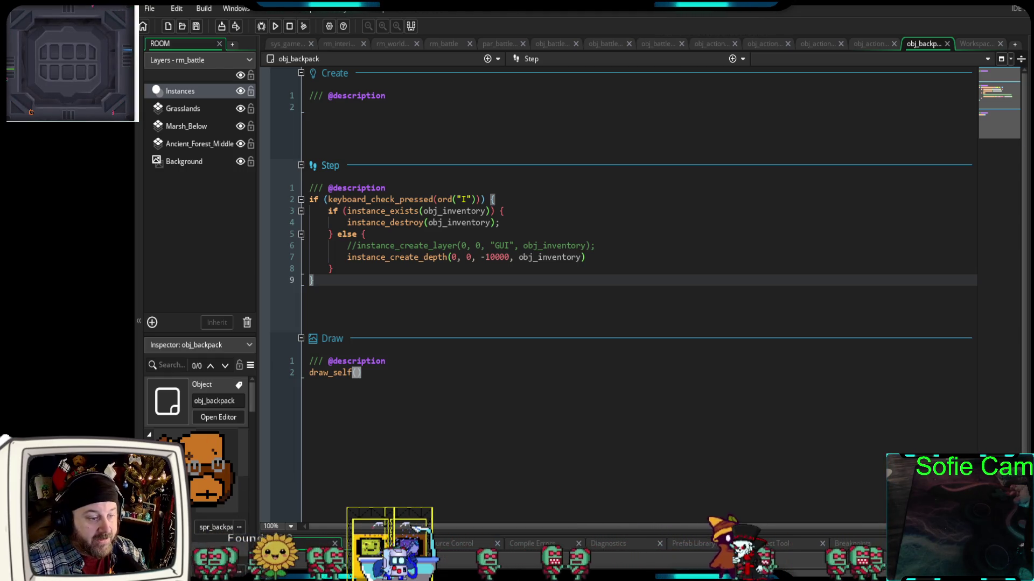
Show the Asset Browser beside obj_backpack's code, widen the editor, and check the Game folder's options
key("ctrl+alt+a")
left_click_drag(848, 440, 895, 452)
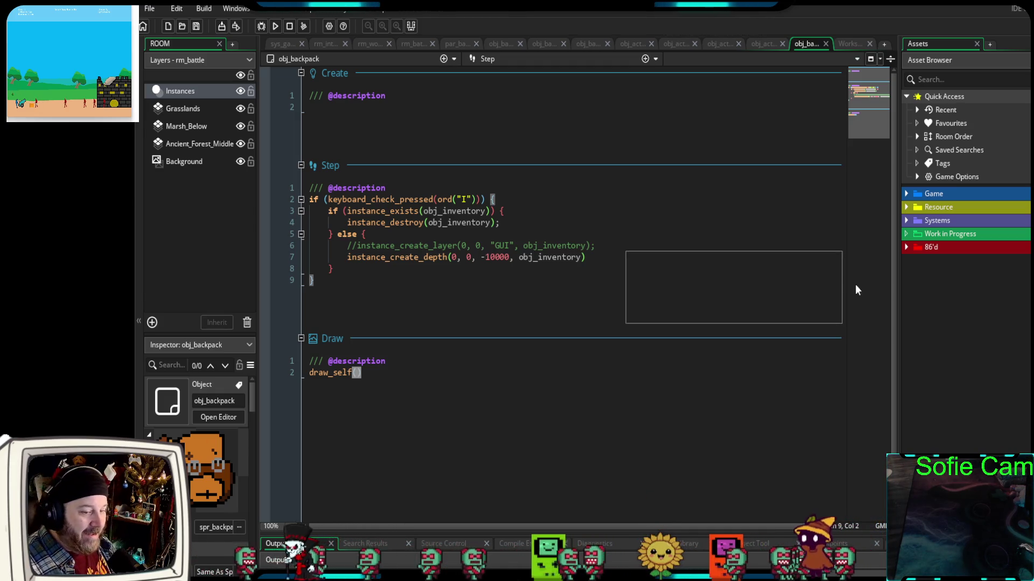
right_click(928, 194)
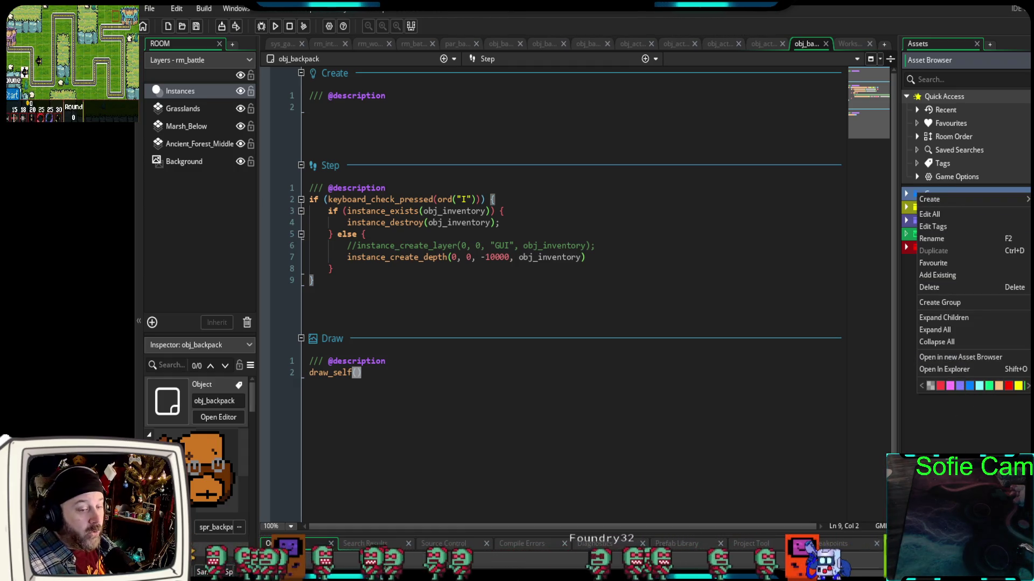
key("Escape")
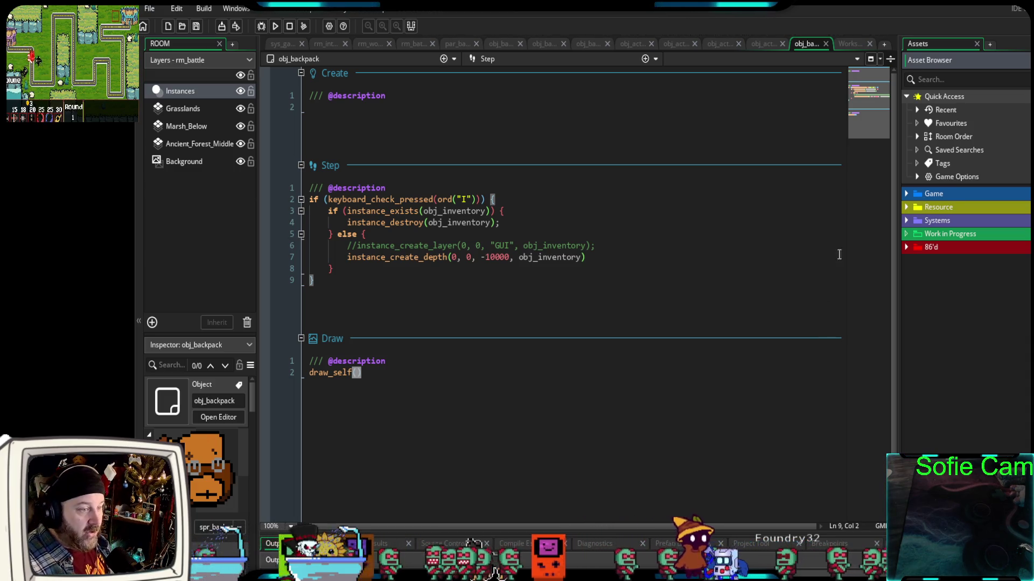
Expand and collapse the Resource and Systems folders, then bring up the Systems folder's options
left_click(905, 207)
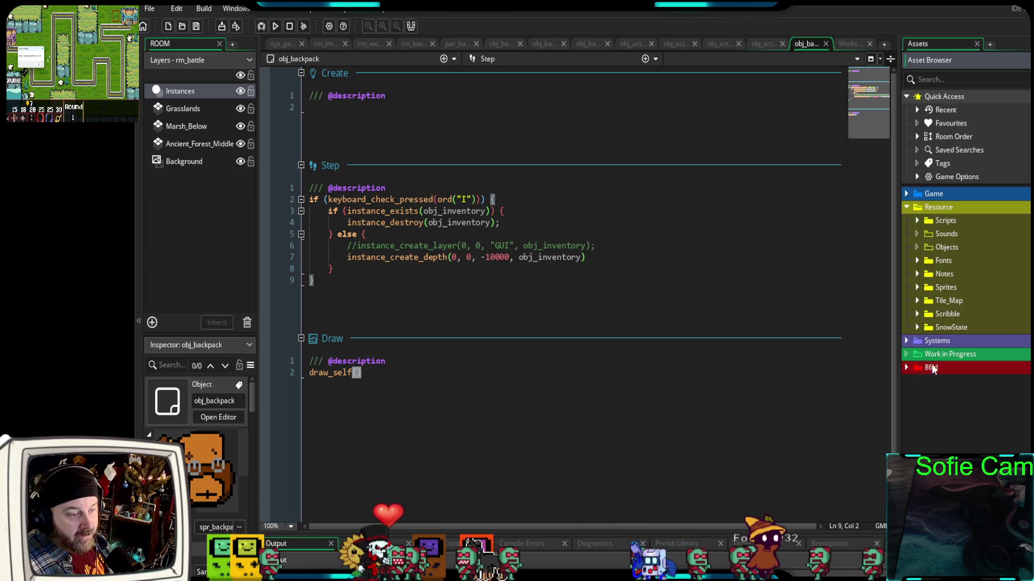
left_click(907, 340)
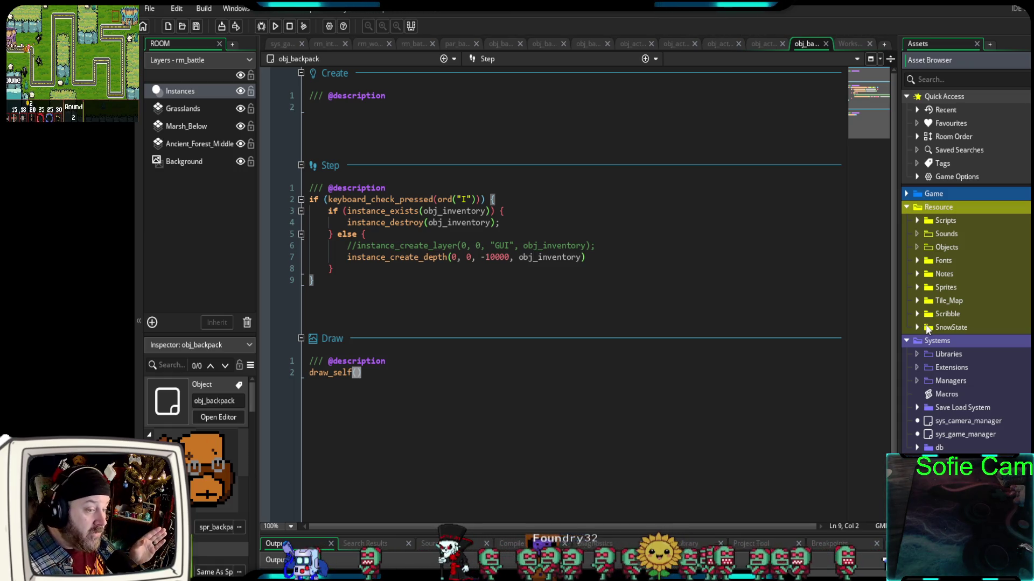
left_click(908, 208)
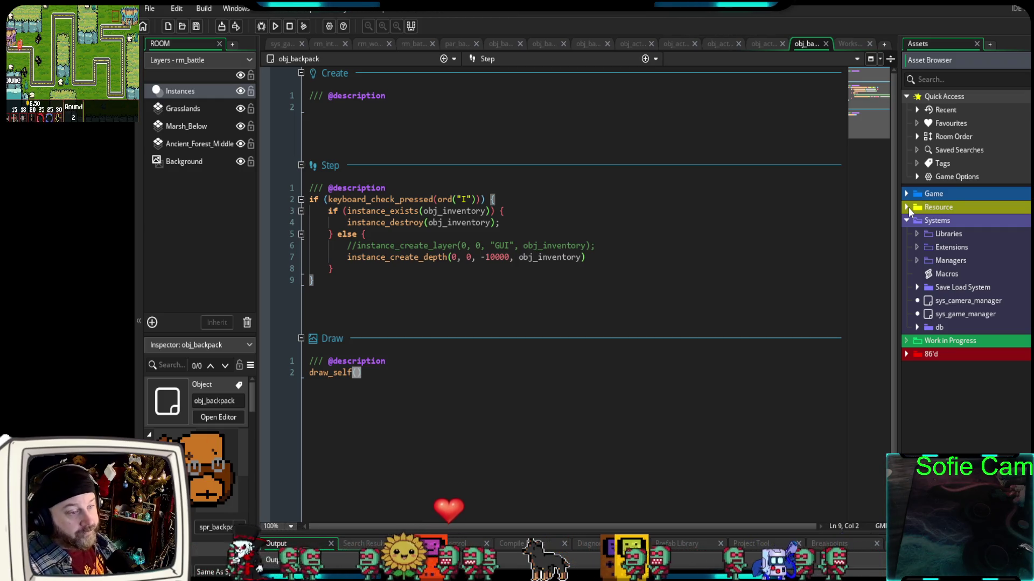
left_click(908, 222)
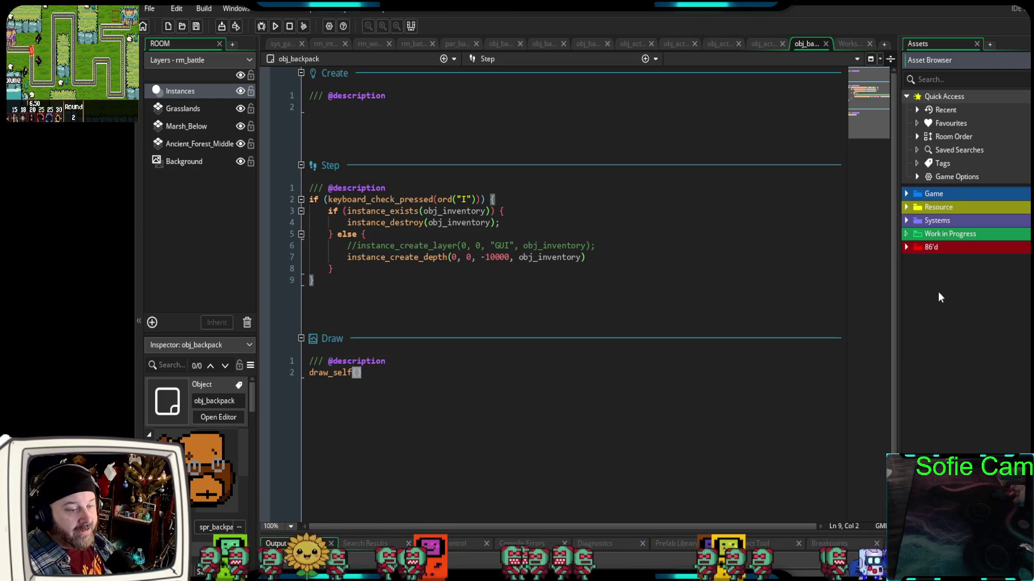
right_click(957, 221)
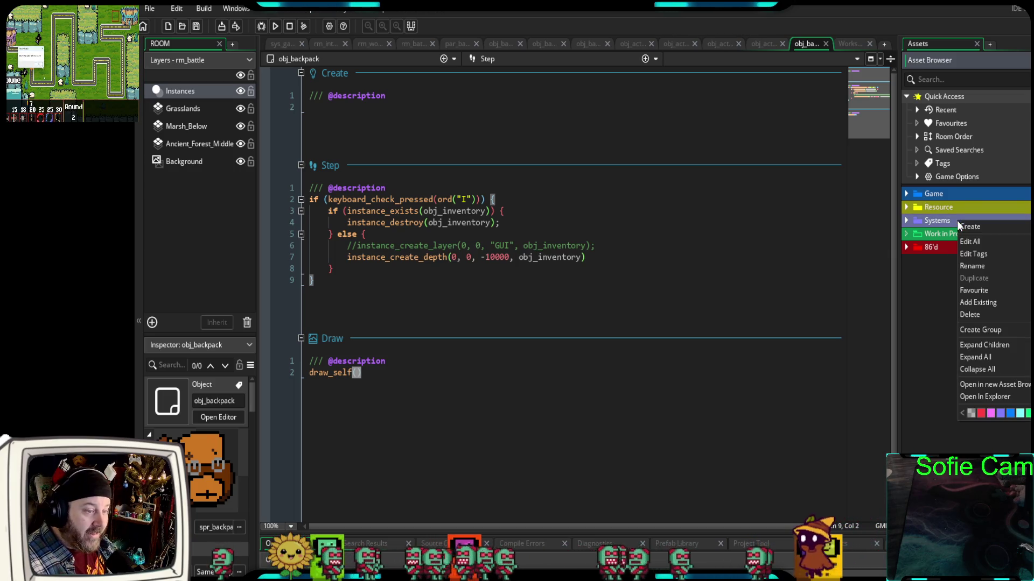
View the Systems folder's colour choices and dismiss the menu without changing its colour
left_click(1029, 415)
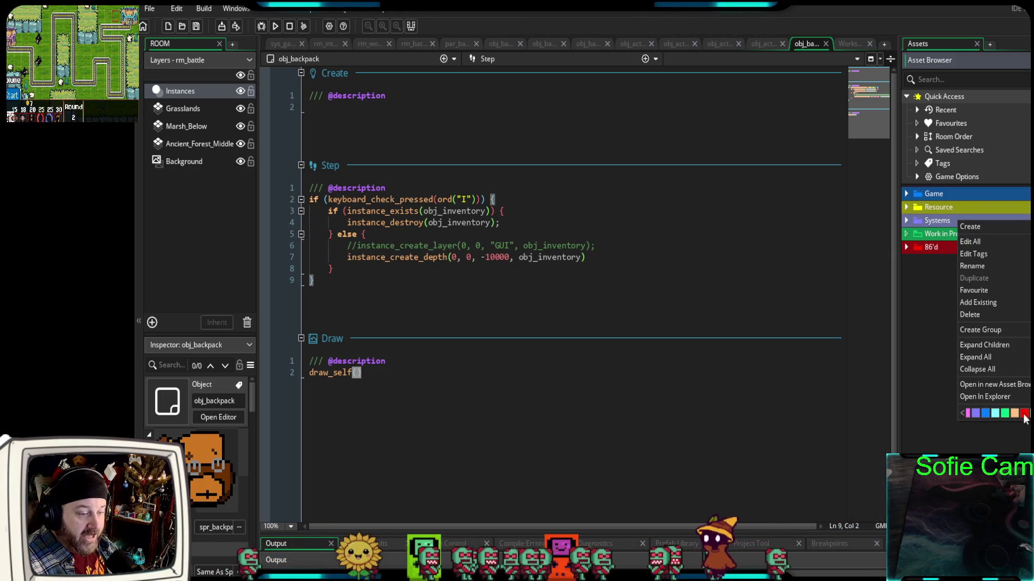
left_click(962, 413)
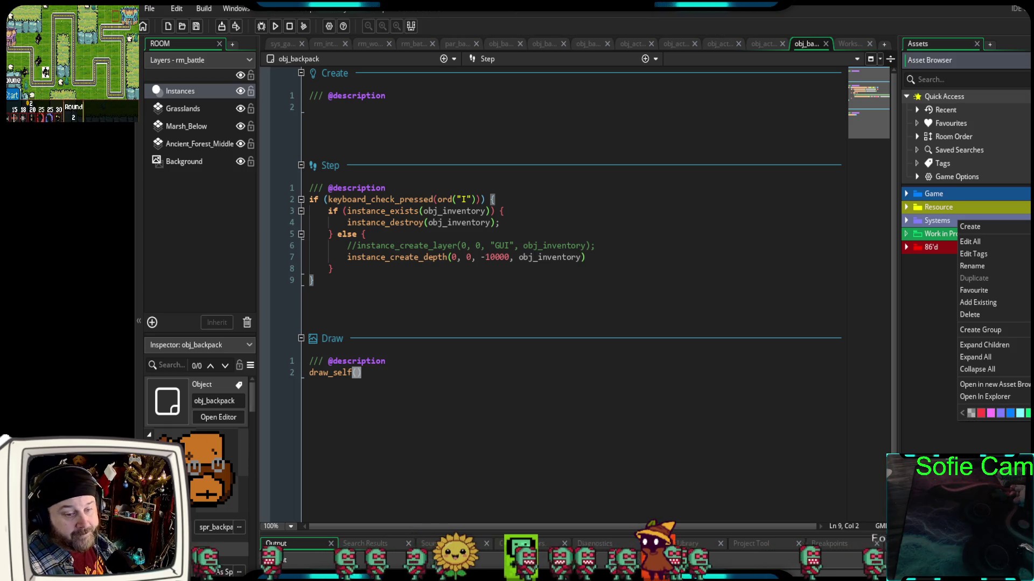
key("Escape")
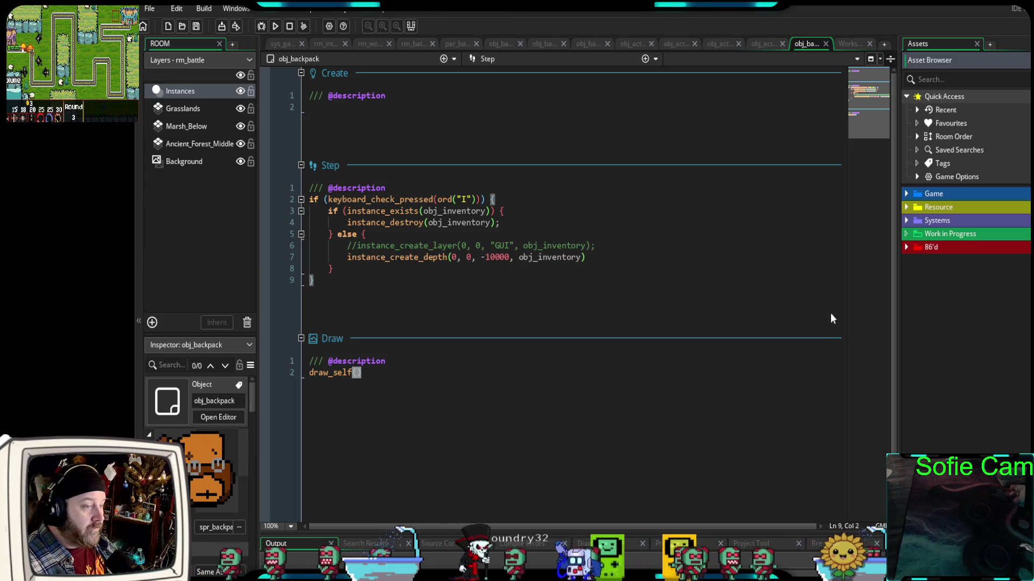
Hide the Asset Browser and enlarge the inspector to show obj_backpack's spr_backpack sprite
left_click(896, 321)
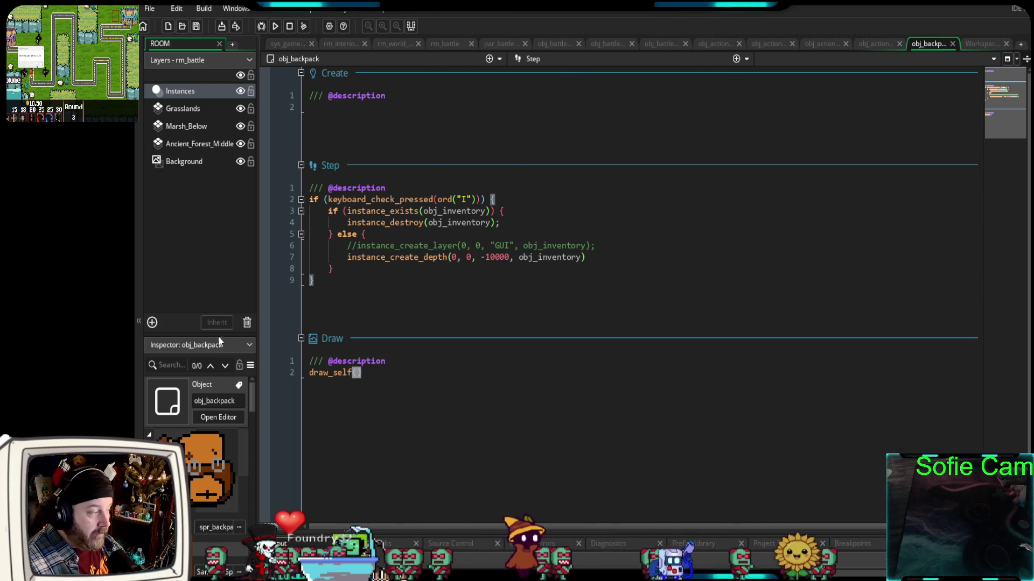
left_click_drag(213, 334, 210, 200)
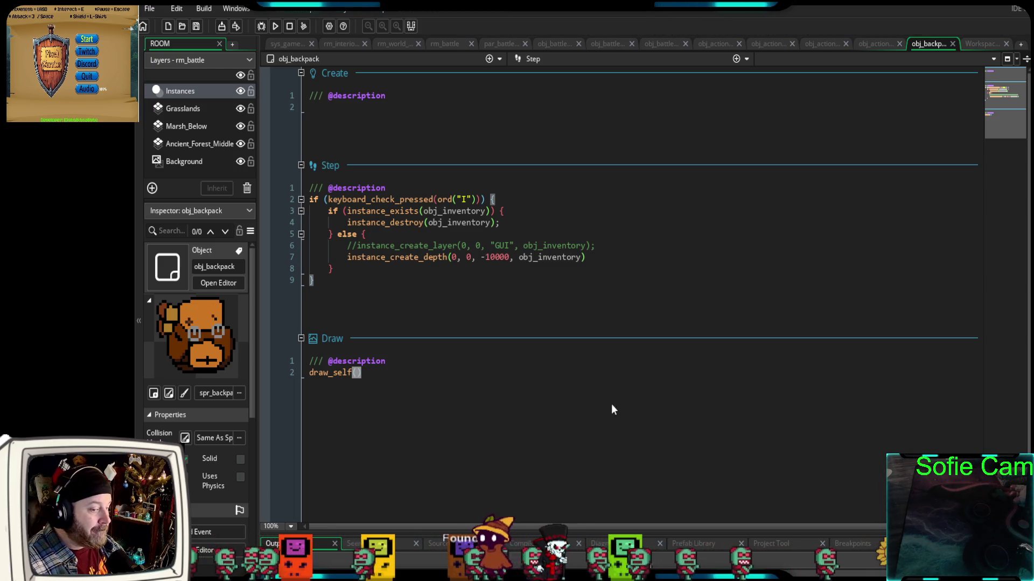
left_click(536, 437)
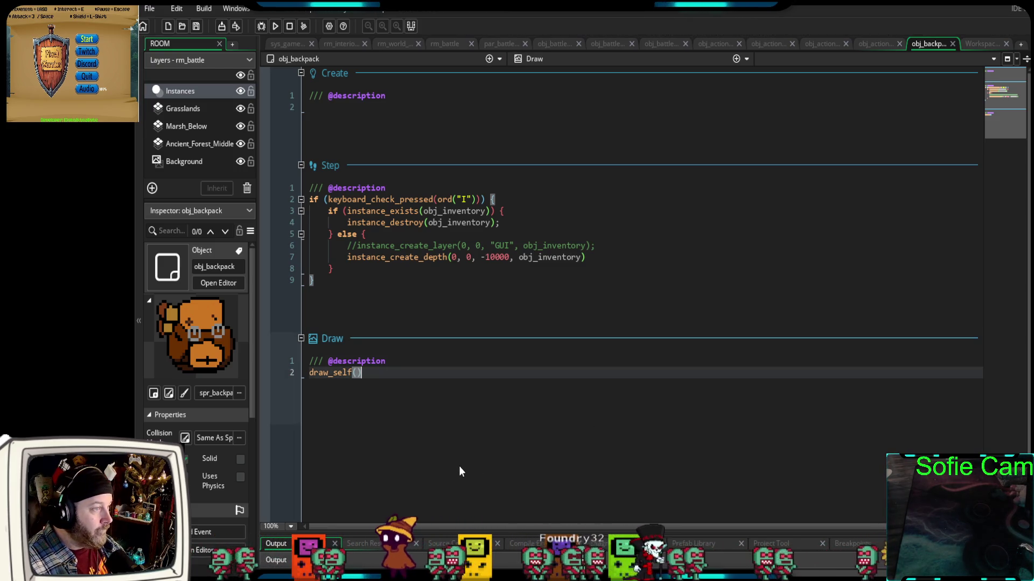
Debug-run the battle and choose the slash, then red heavy attack, pausing in obj_attack_heavy
left_click(261, 26)
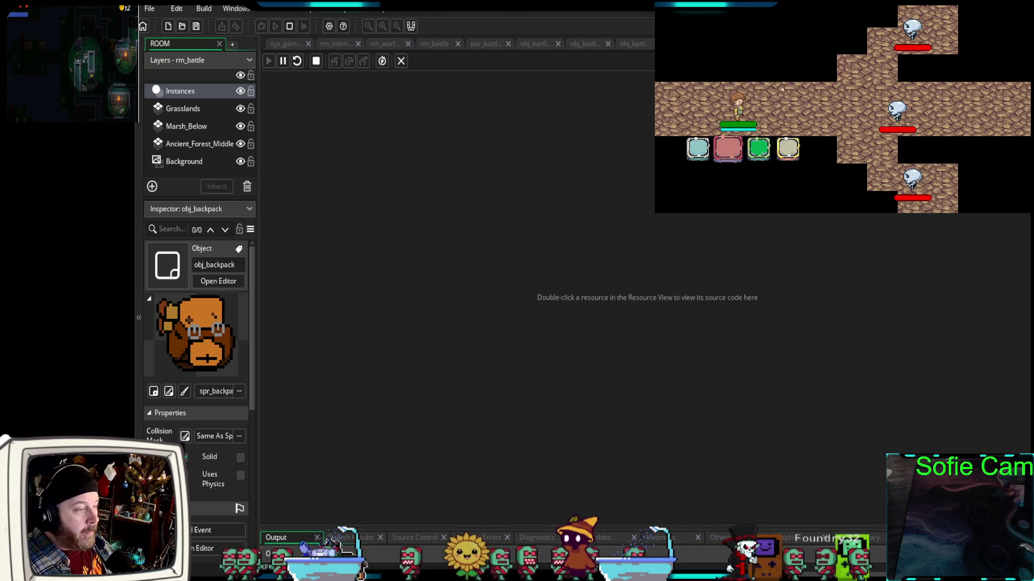
left_click(702, 154)
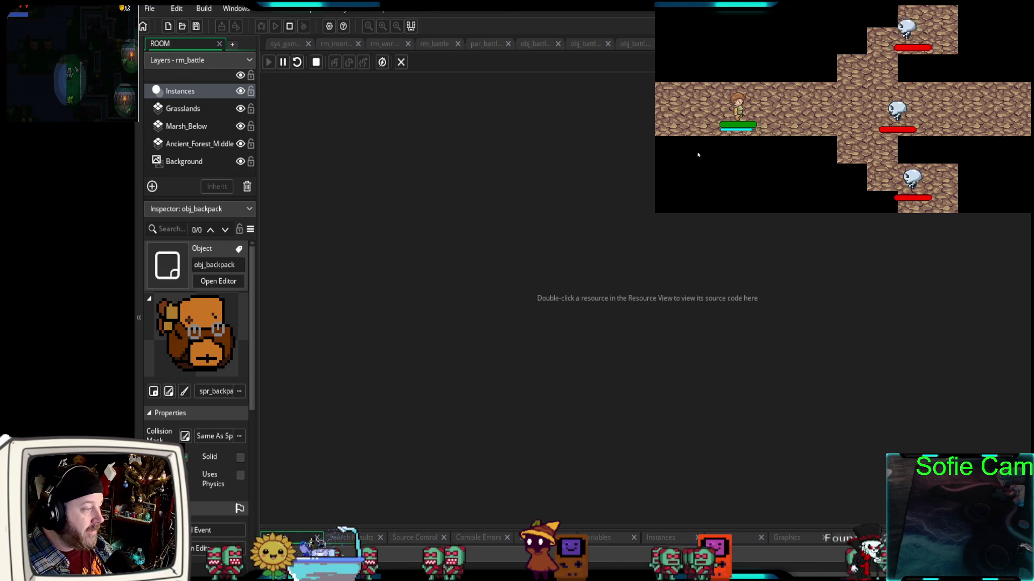
left_click(723, 156)
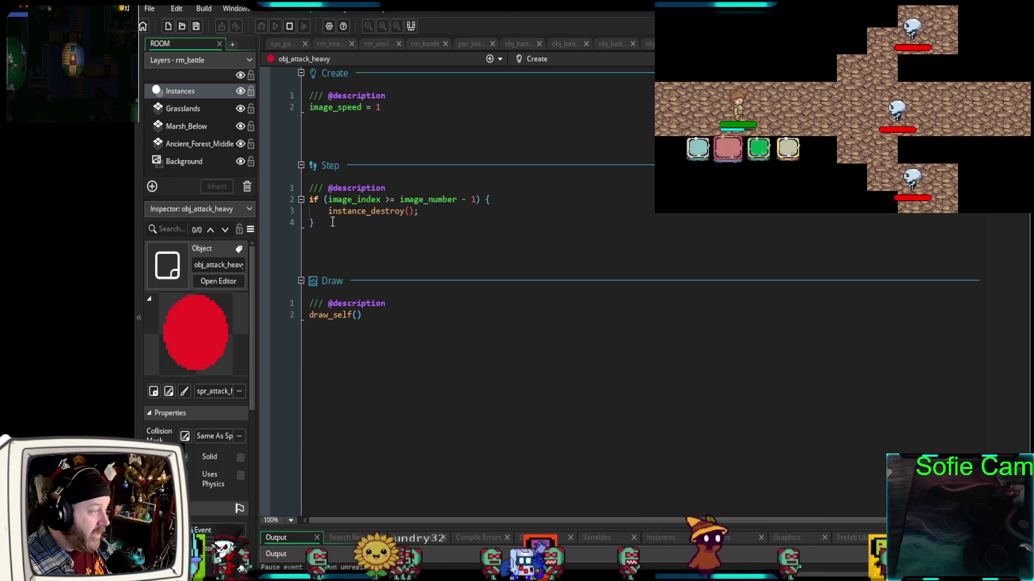
Comment out obj_attack_heavy's Step if block that destroys the instance, then stop the game
left_click_drag(322, 226, 308, 200)
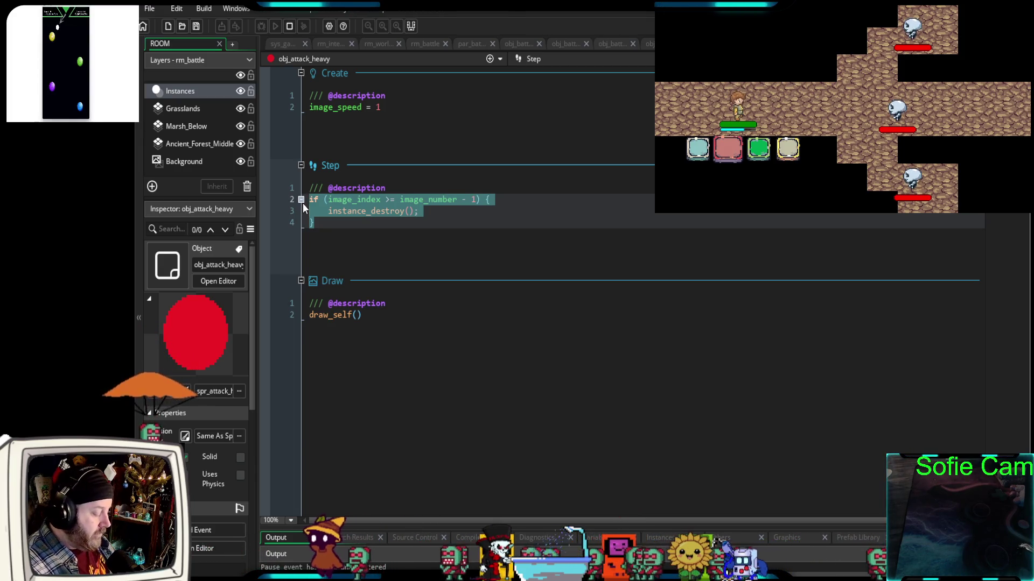
type("K")
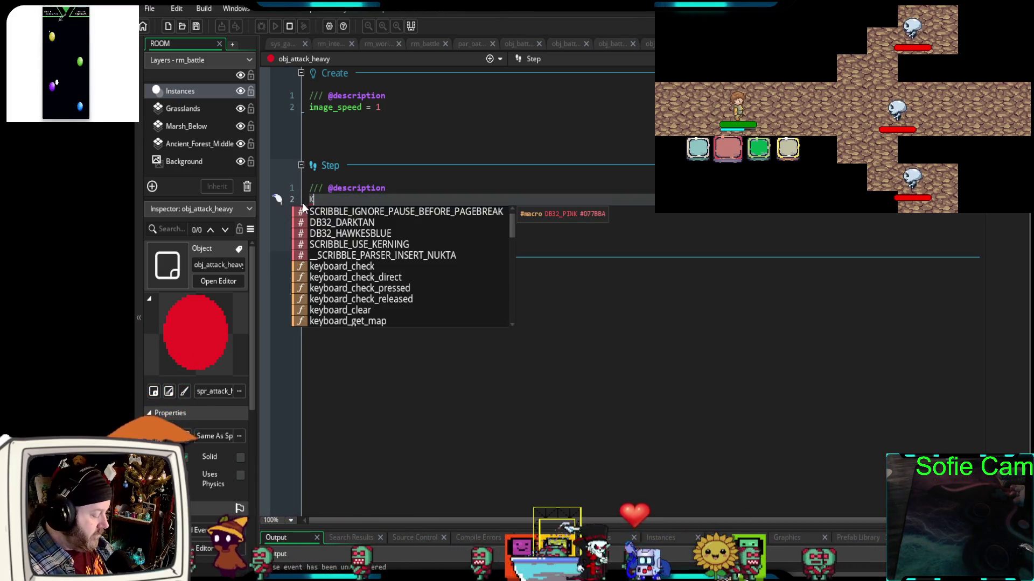
key("ctrl+z")
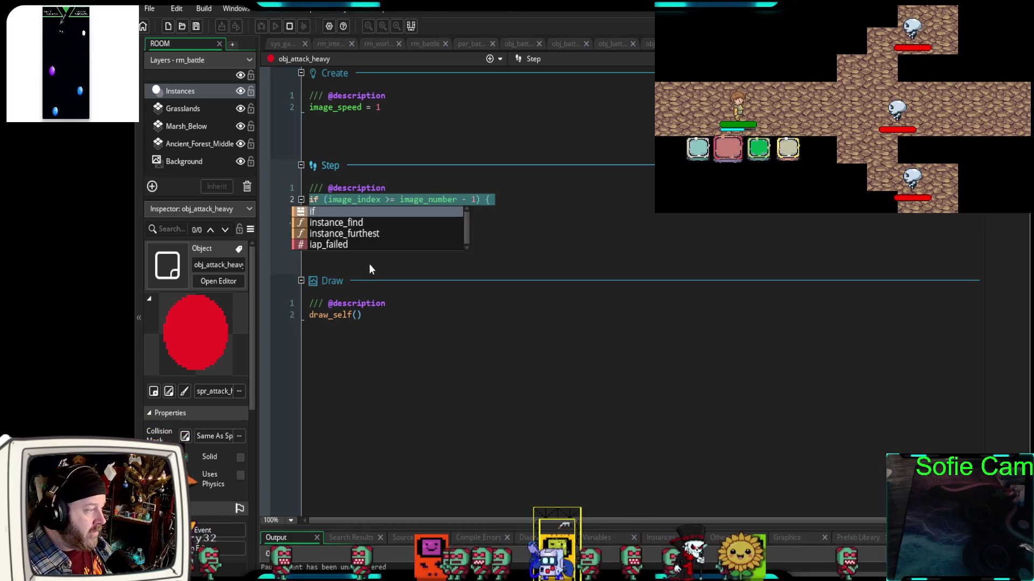
key("ctrl+z")
left_click_drag(329, 221, 294, 200)
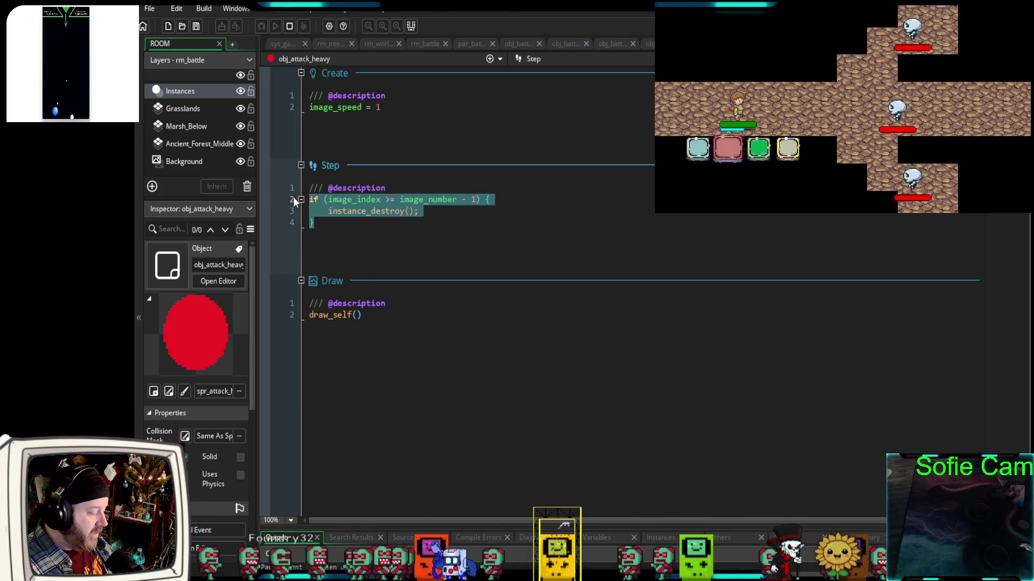
key("ctrl+k")
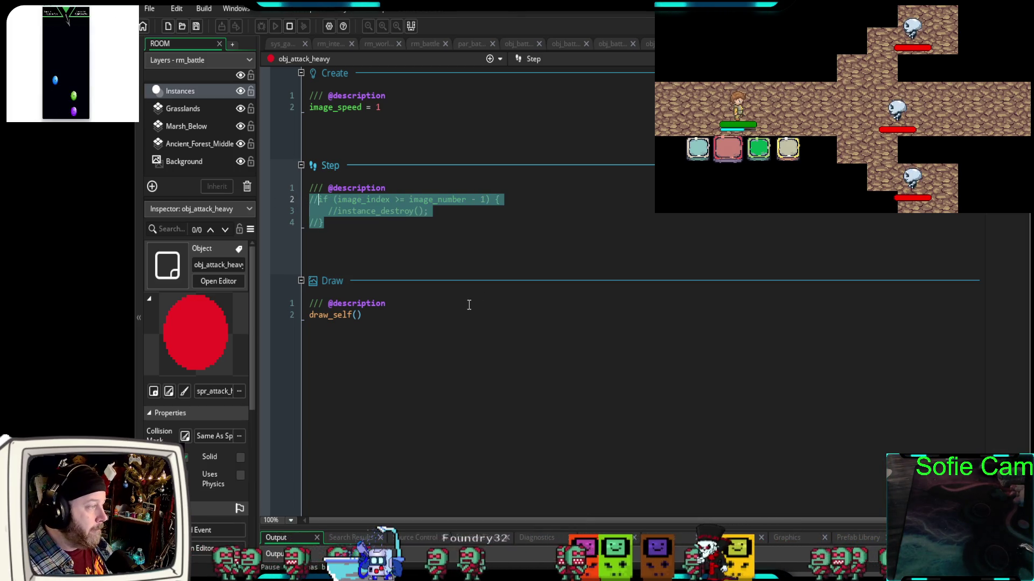
left_click(288, 26)
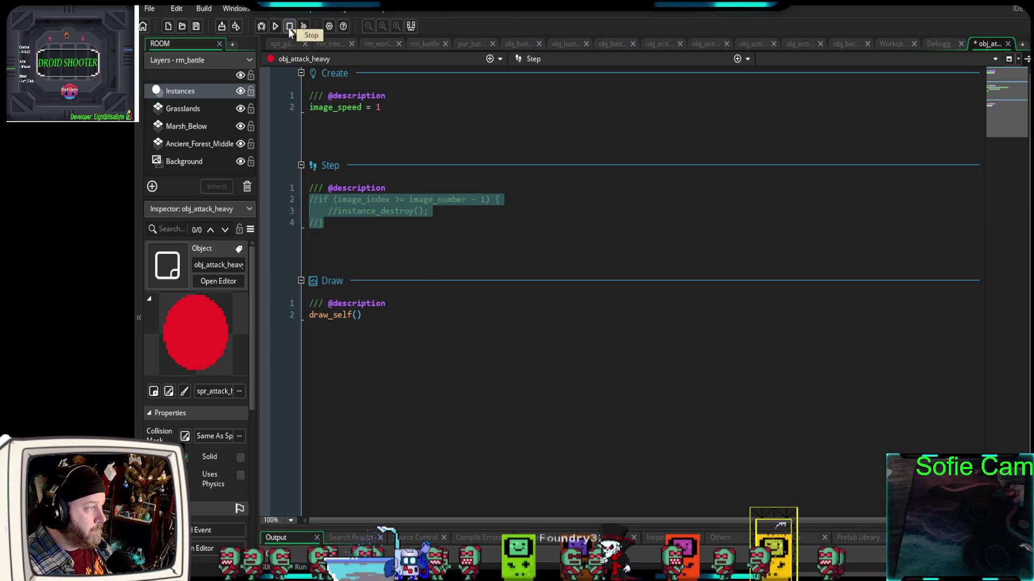
Start a fresh debug run and bring the IDE in front, expanding the Resource folder
left_click(261, 26)
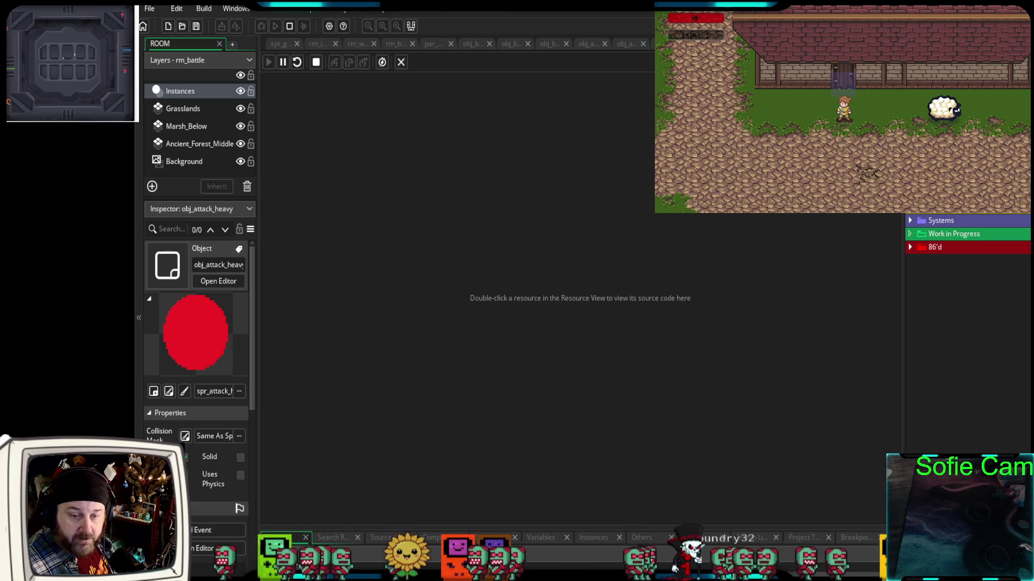
left_click(928, 276)
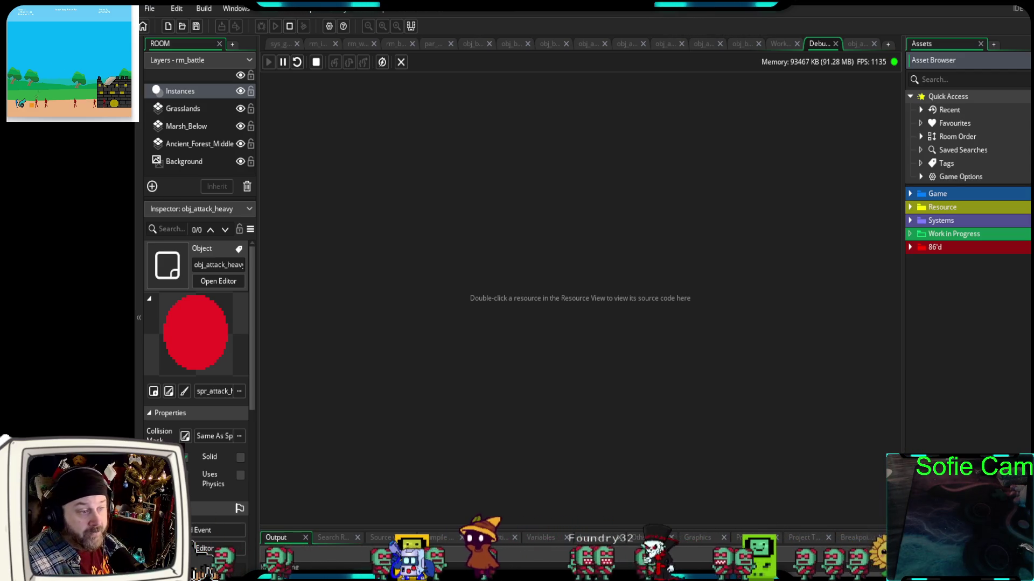
left_click(910, 207)
Expand and collapse the Resource, Systems and 86'd folders, selecting Work in Progress
left_click(909, 208)
left_click(909, 221)
left_click(909, 220)
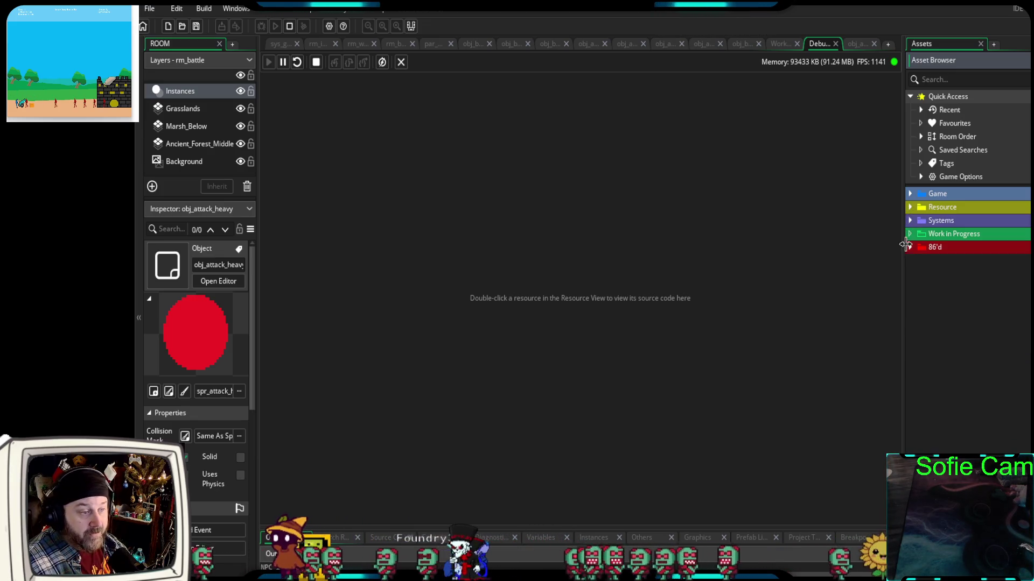
left_click(931, 234)
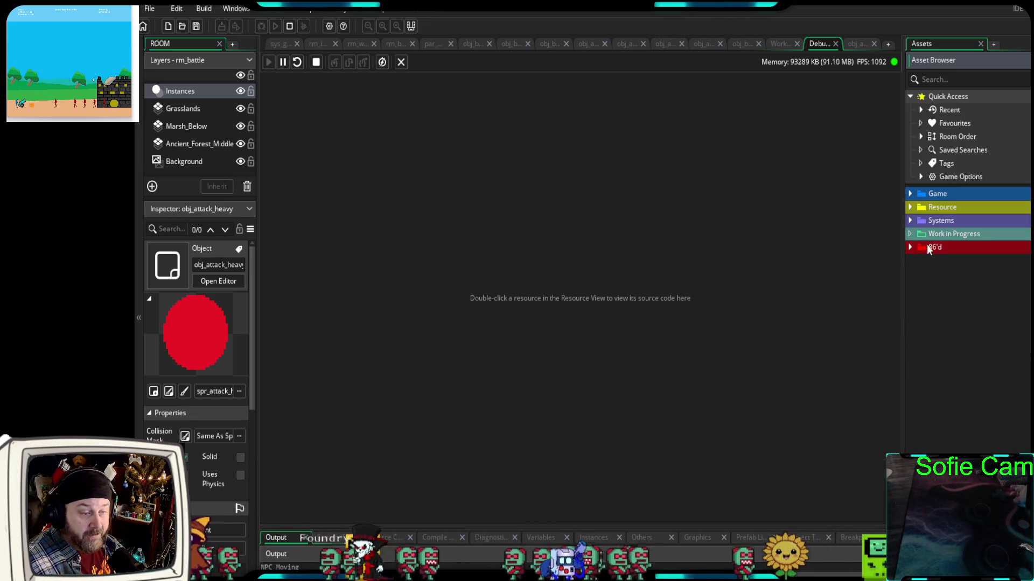
left_click(908, 246)
left_click(910, 245)
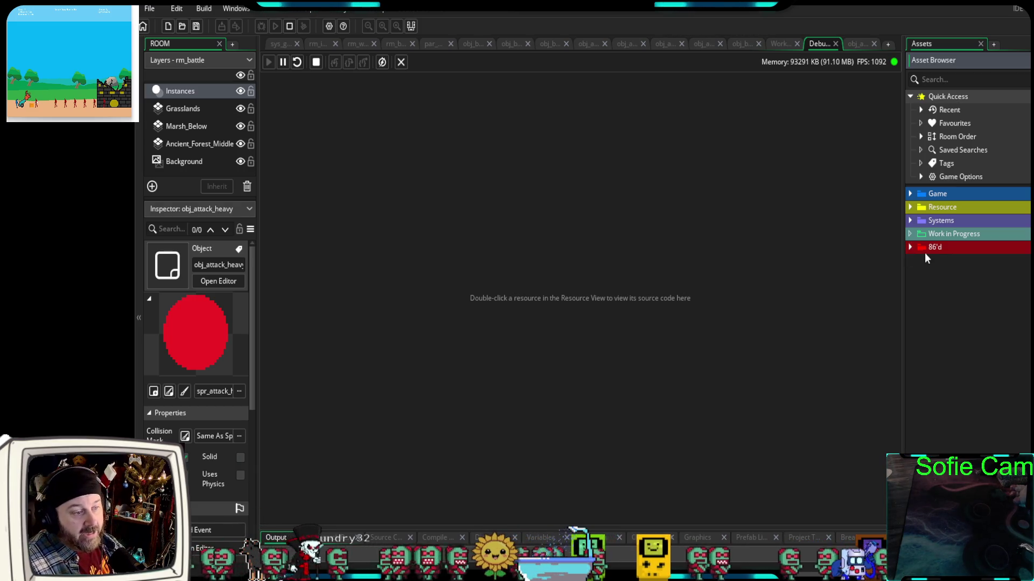
key("Up")
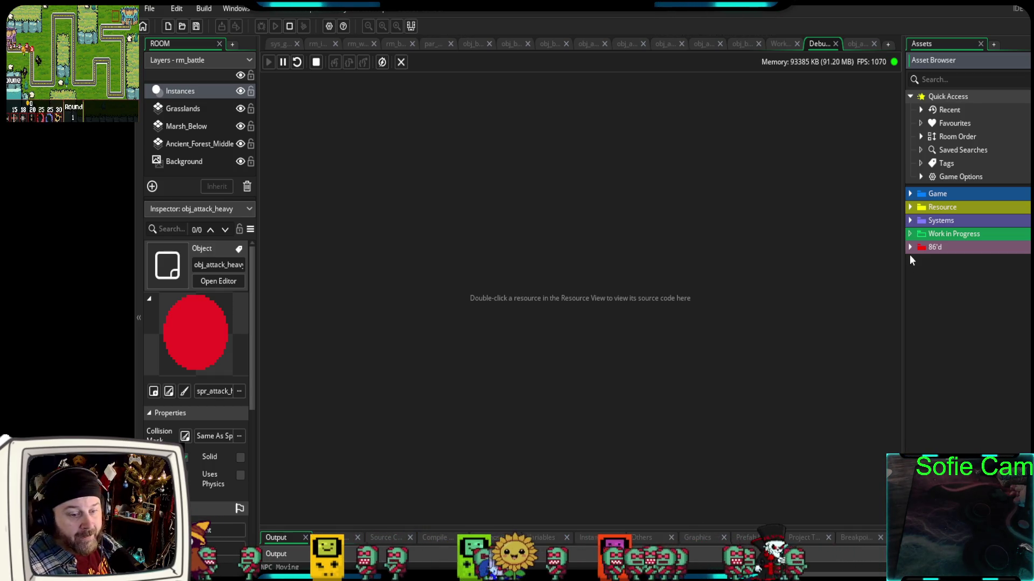
Recheck the Systems, Resource and Game folders, then collapse the Assets panel to widen the editor
left_click(911, 221)
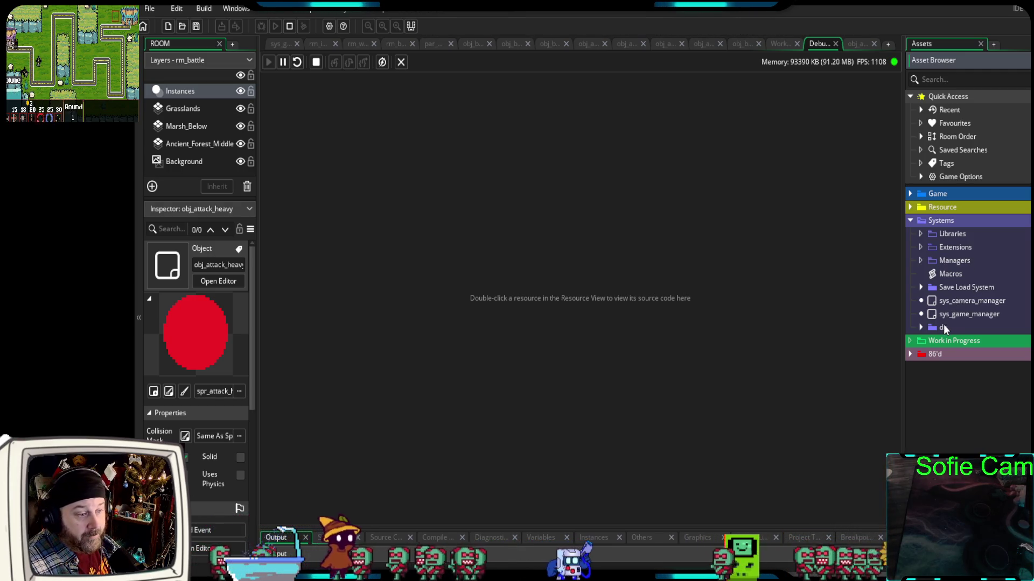
left_click(910, 220)
left_click(909, 207)
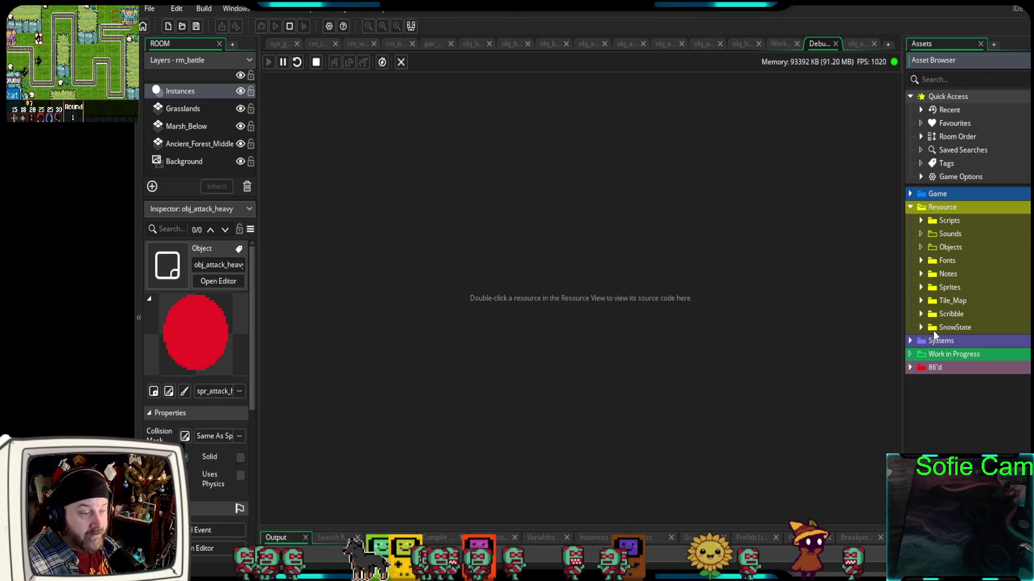
left_click(909, 207)
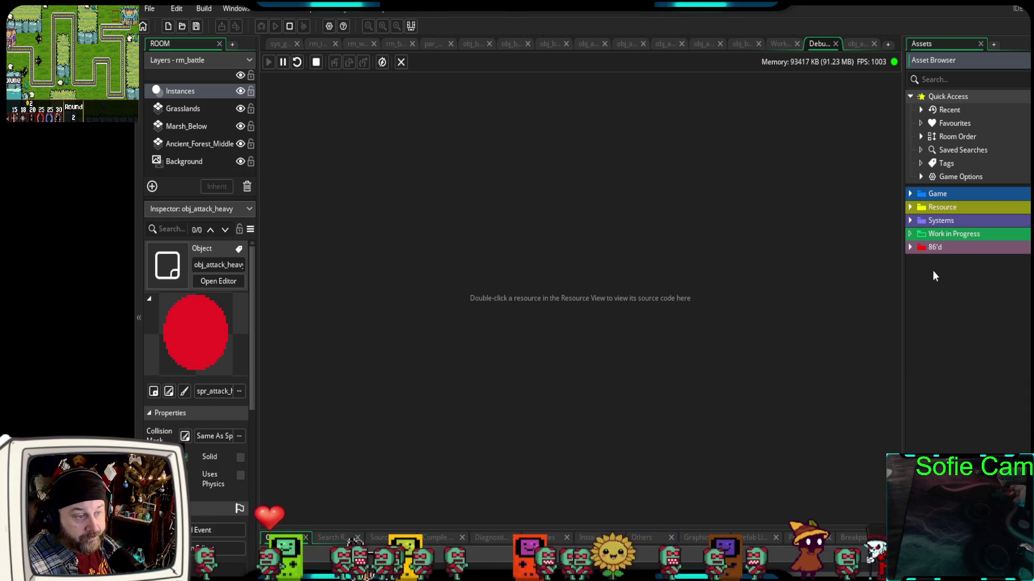
left_click(909, 193)
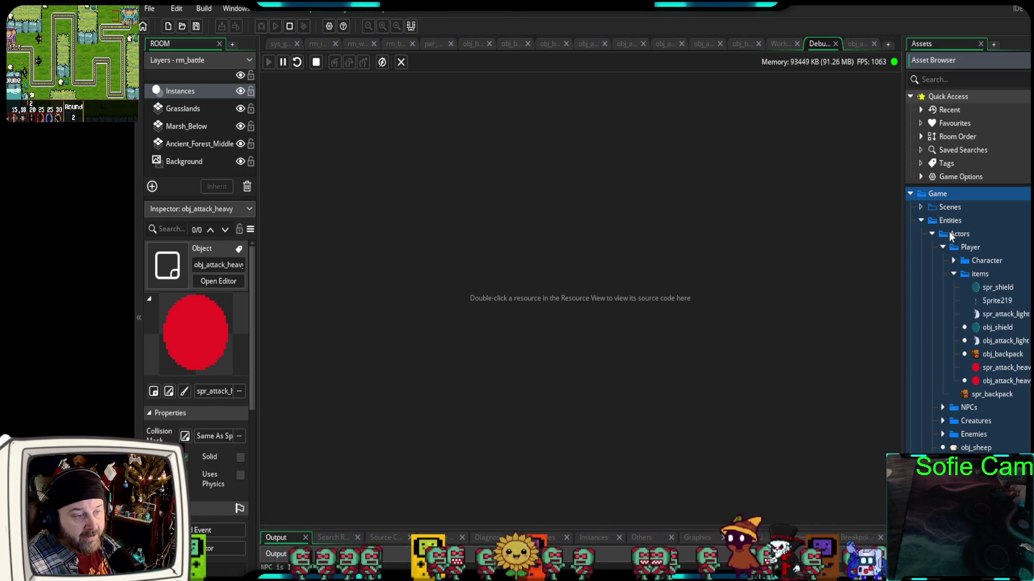
left_click(921, 221)
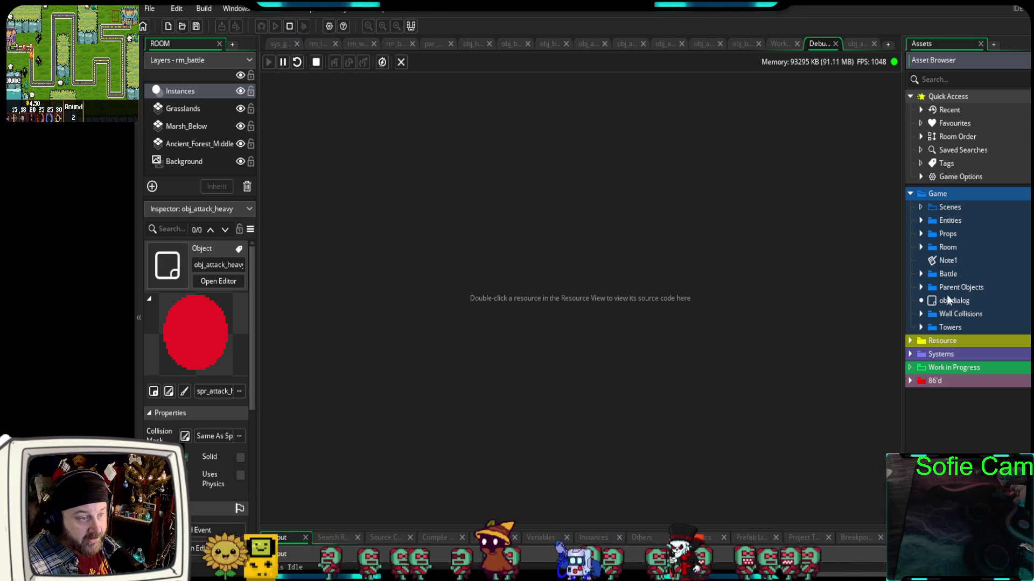
left_click(910, 193)
left_click_drag(903, 288, 1006, 319)
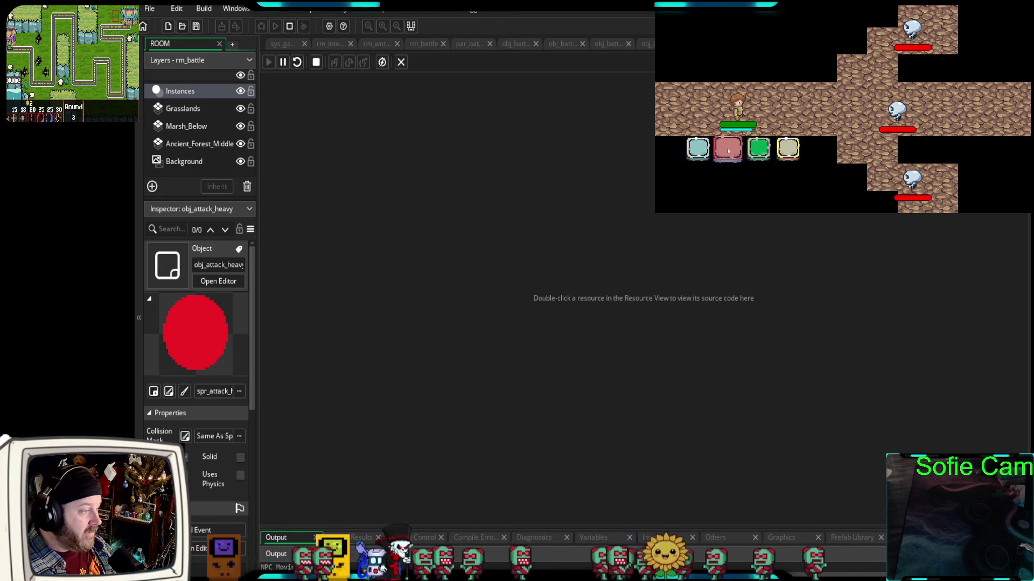
Use the heavy attack four times in the running battle, then end the run with Escape
left_click(728, 151)
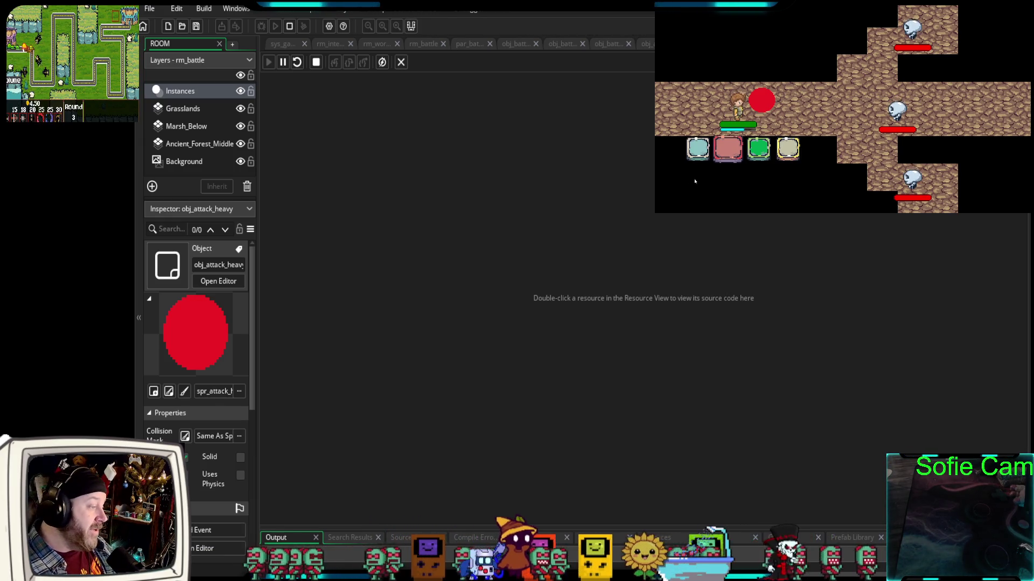
left_click(727, 155)
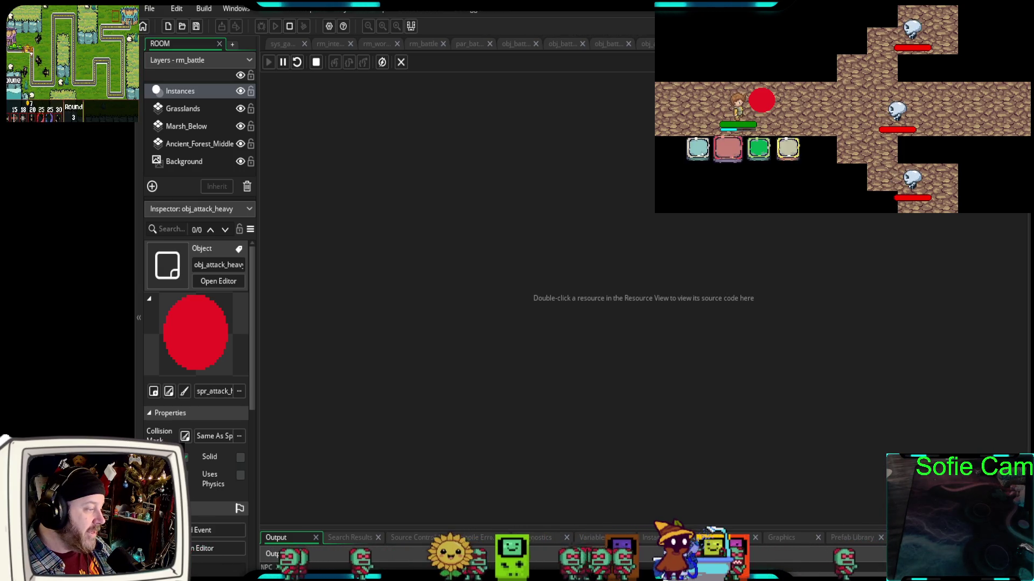
left_click(728, 151)
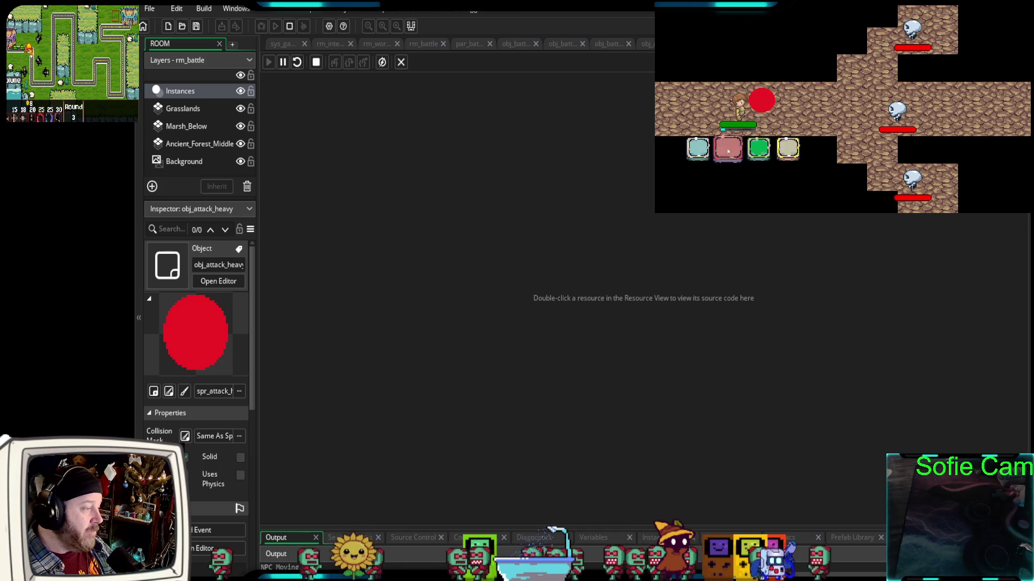
left_click(727, 150)
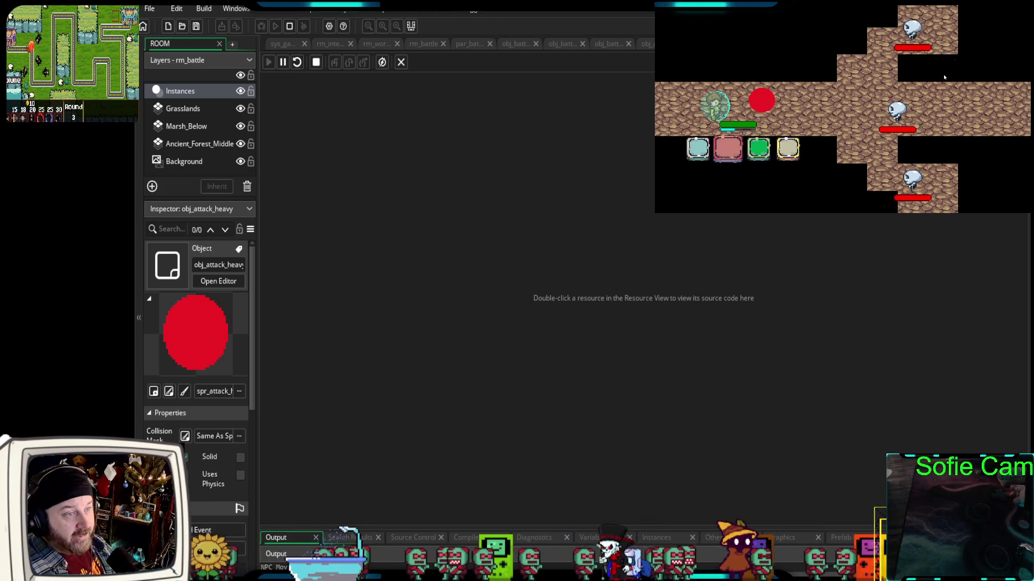
key("Escape")
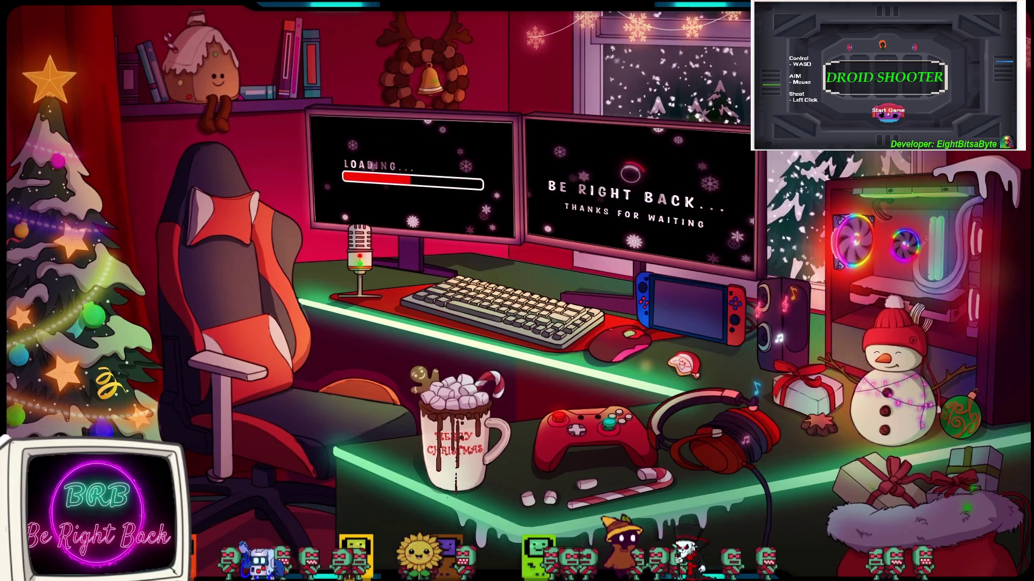
Choose Start Game on the Droid Shooter title screen in the overlay
left_click(887, 113)
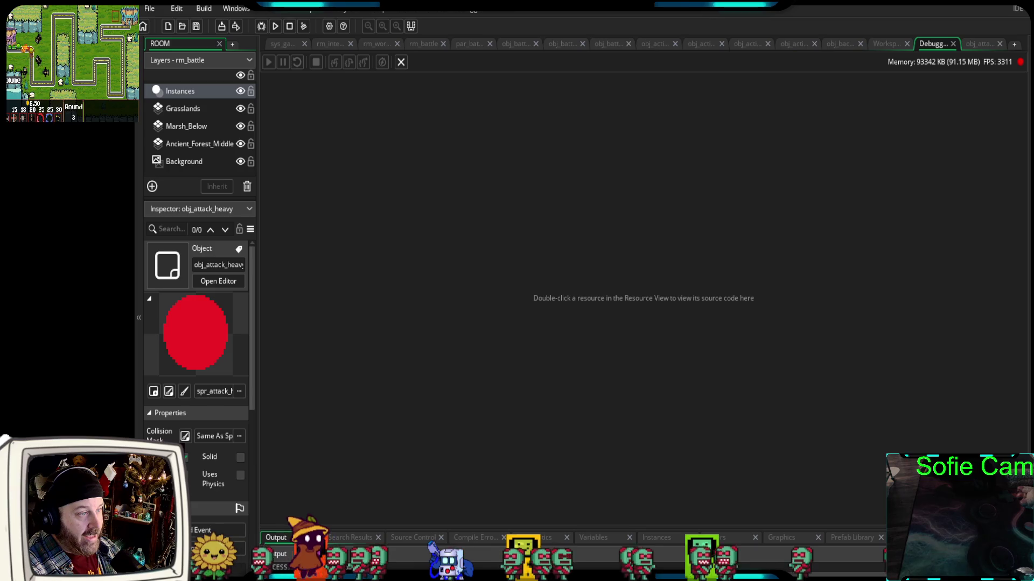
Scroll through obj_action_defend's code, then switch to obj_battle_player's Create event
left_click(747, 47)
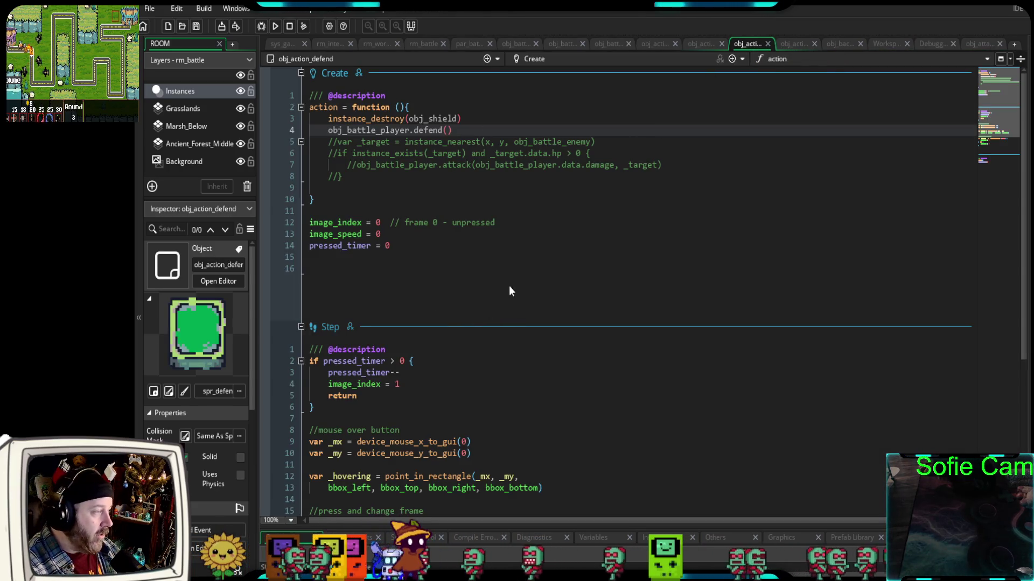
scroll(508, 286, "down", 5)
scroll(508, 297, "up", 5)
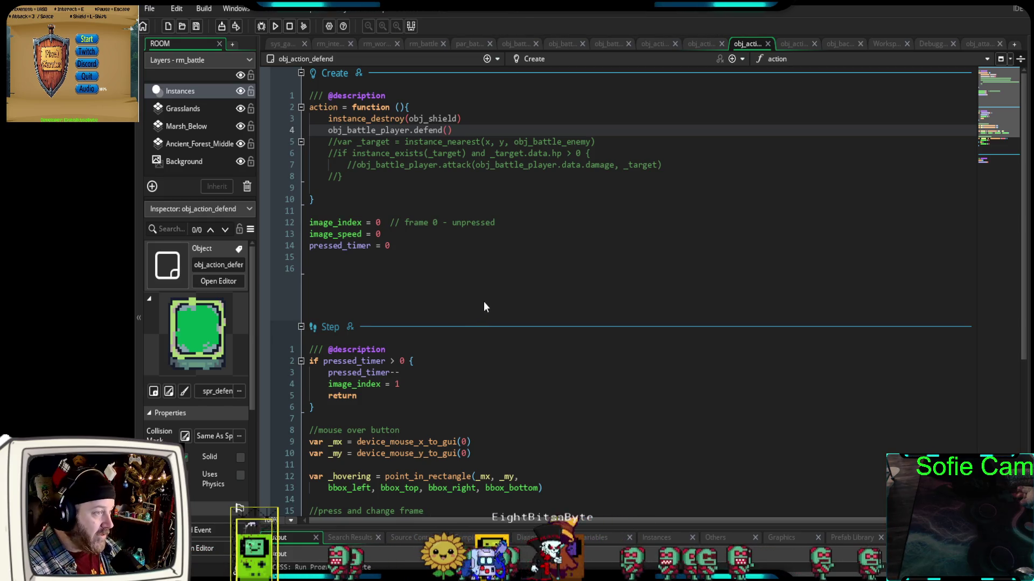
left_click(519, 44)
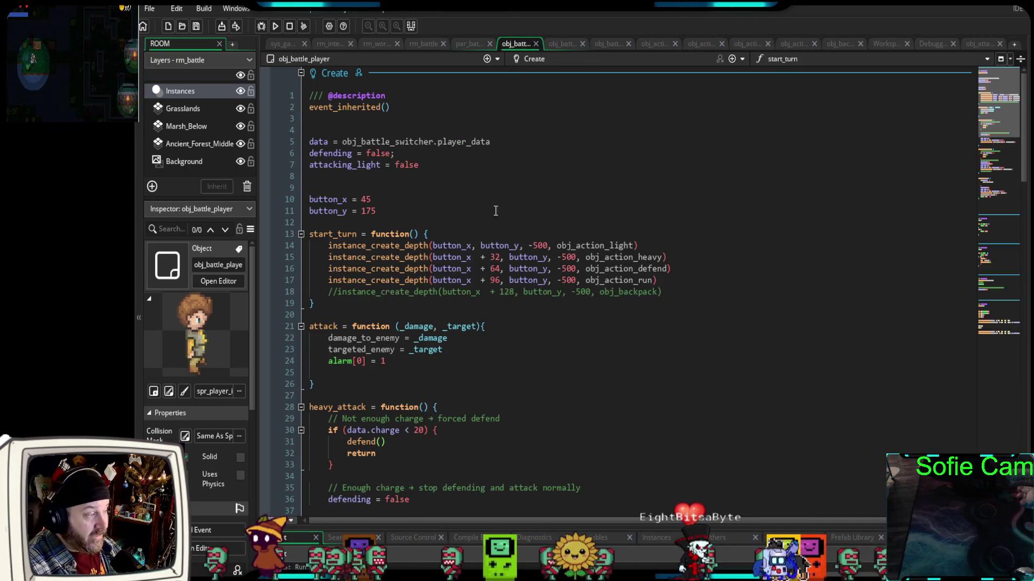
scroll(581, 299, "down", 4)
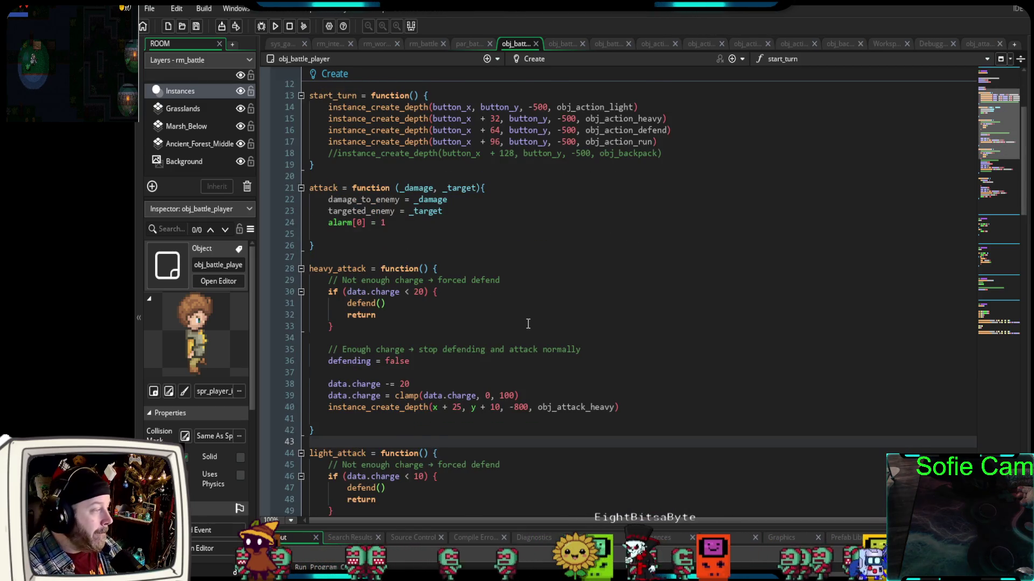
scroll(527, 324, "down", 2)
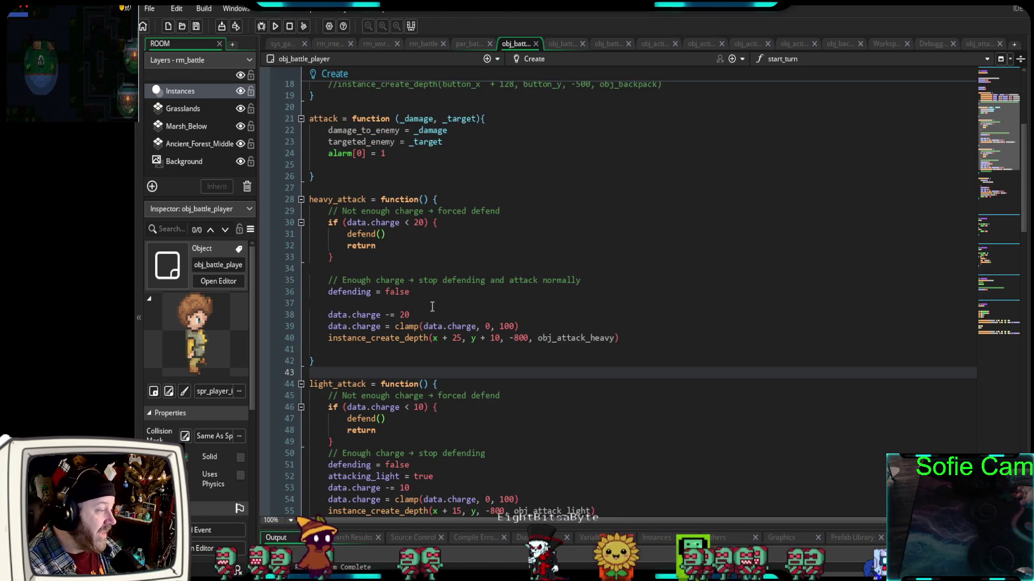
scroll(428, 304, "down", 2)
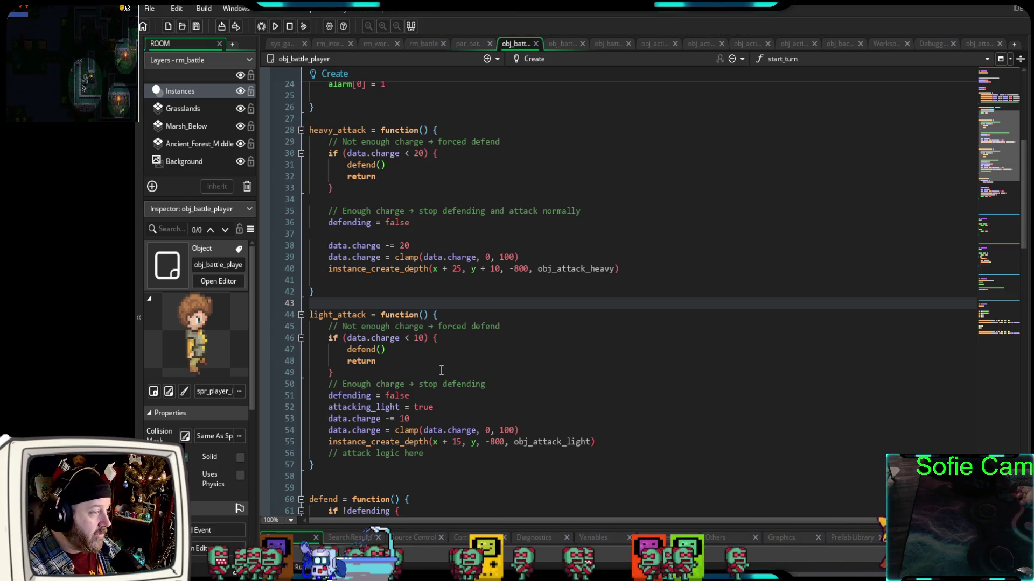
mouse_move(624, 269)
left_mouse_down()
mouse_move(323, 257)
mouse_move(306, 269)
left_mouse_up()
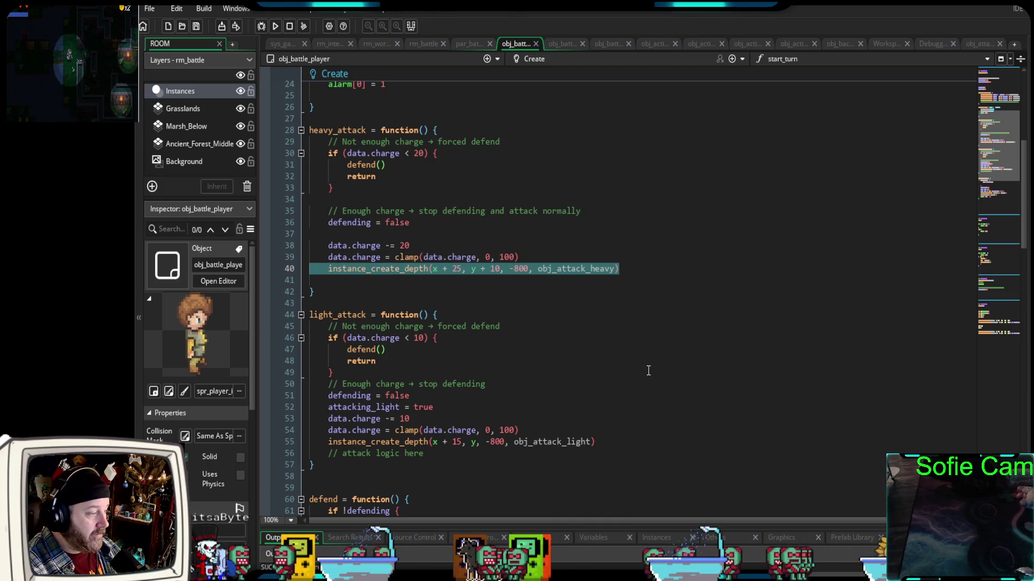
left_click_drag(622, 444, 274, 440)
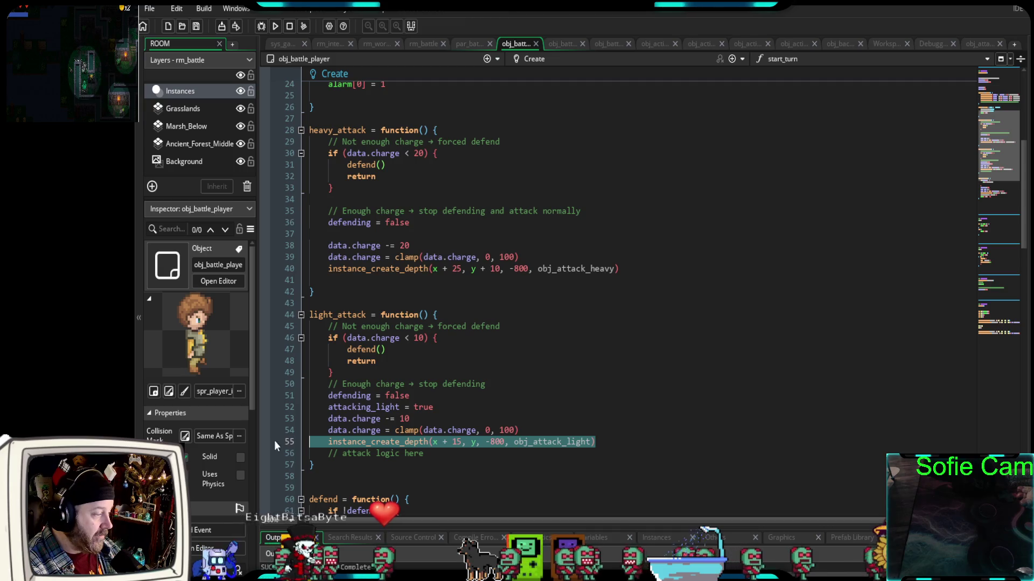
scroll(643, 353, "down", 2)
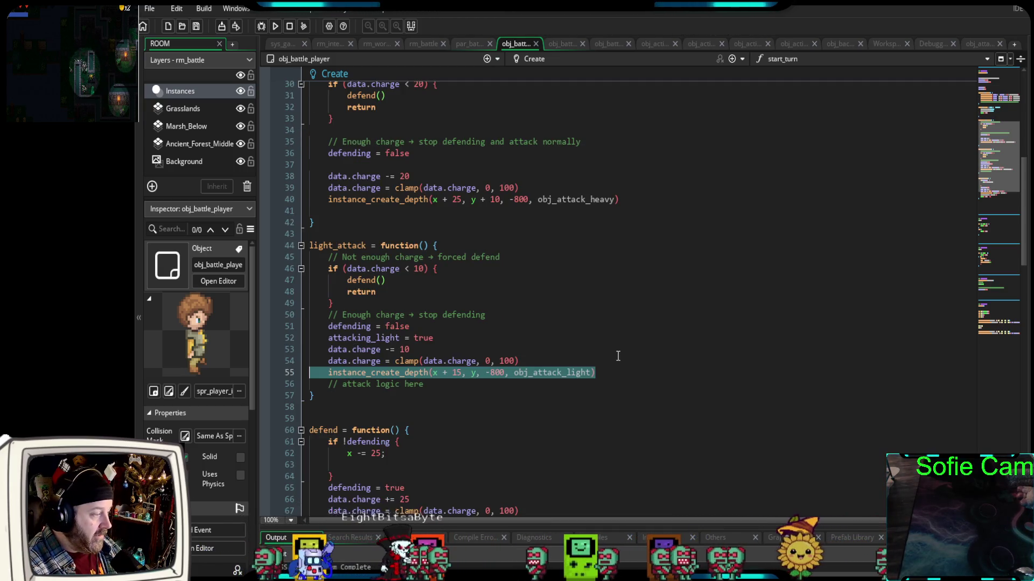
scroll(619, 355, "down", 8)
scroll(608, 351, "down", 10)
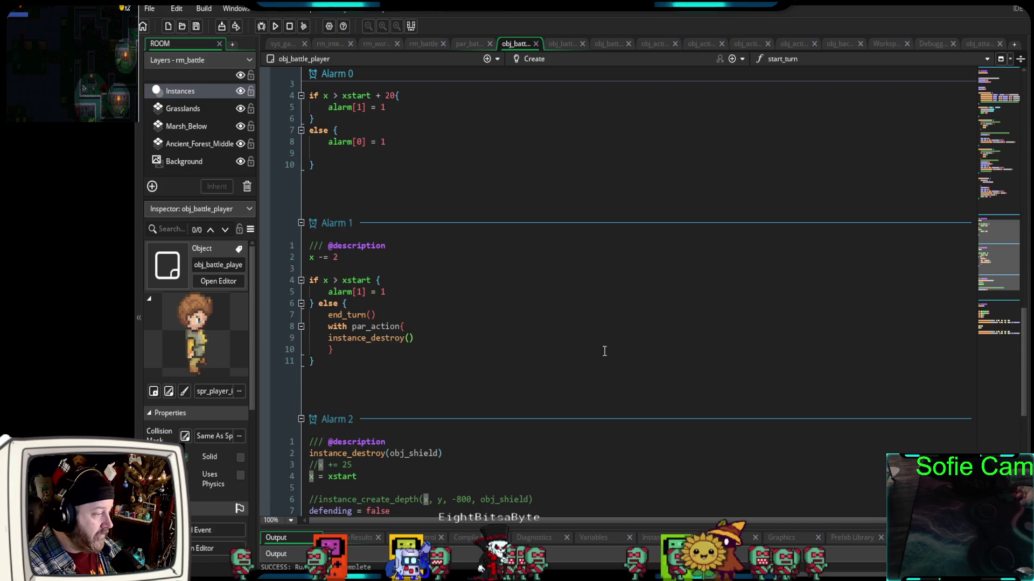
scroll(603, 351, "down", 4)
scroll(601, 351, "down", 2)
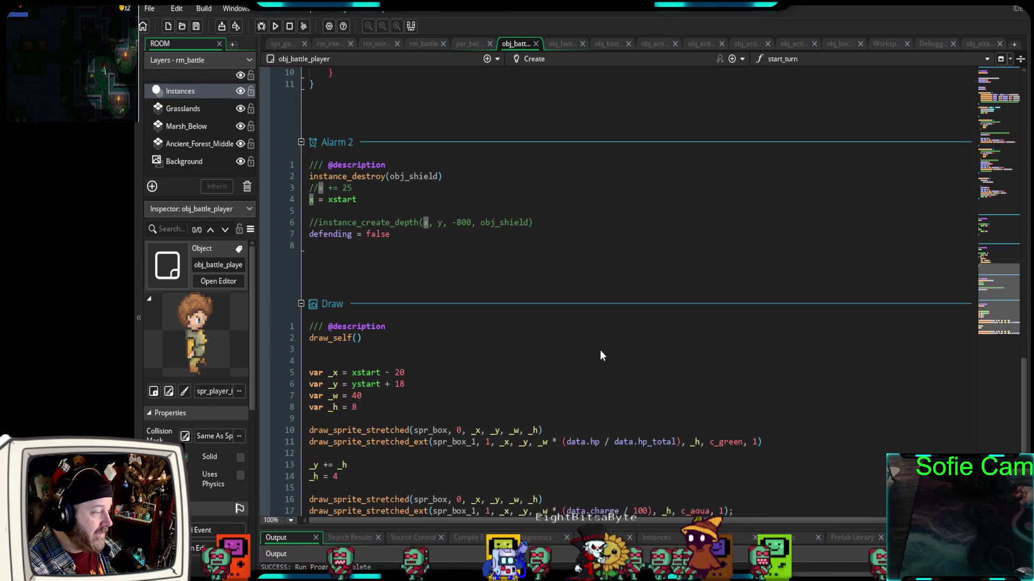
scroll(599, 350, "up", 20)
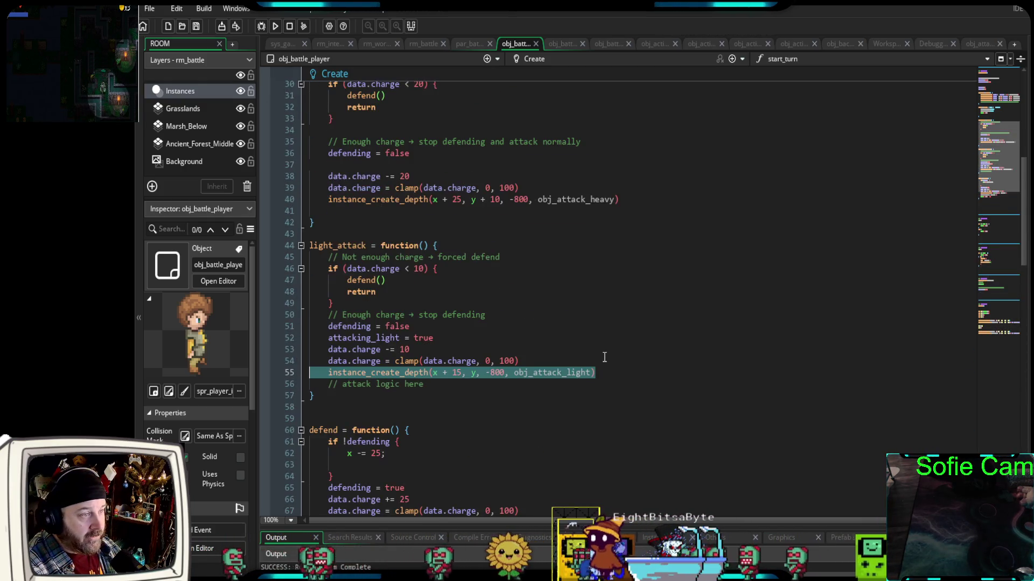
Review obj_attack_heavy's Step and Draw code, selecting the commented-out instance_destroy call, then return to obj_battle_player
left_click(975, 46)
left_click(665, 319)
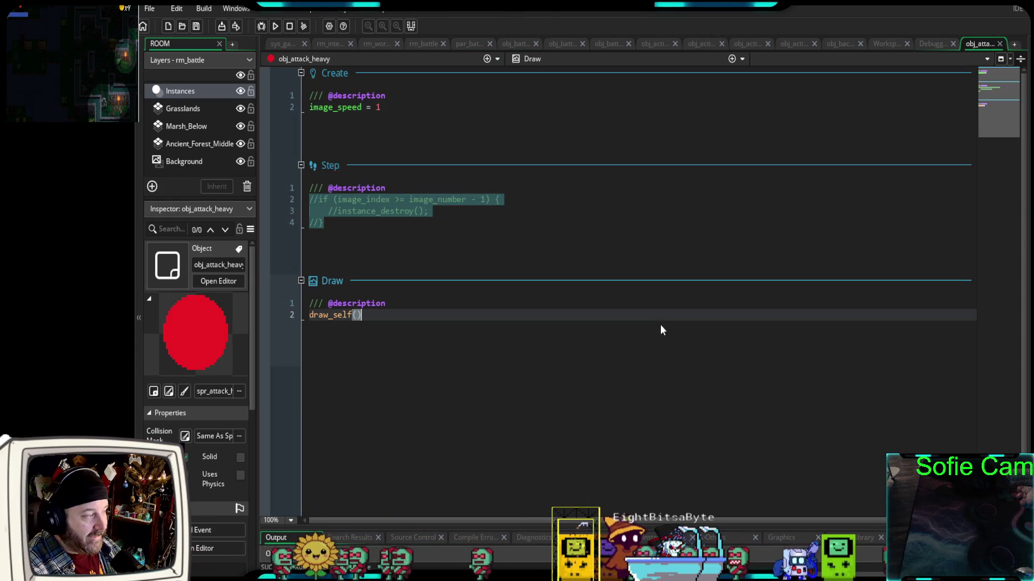
left_click(443, 224)
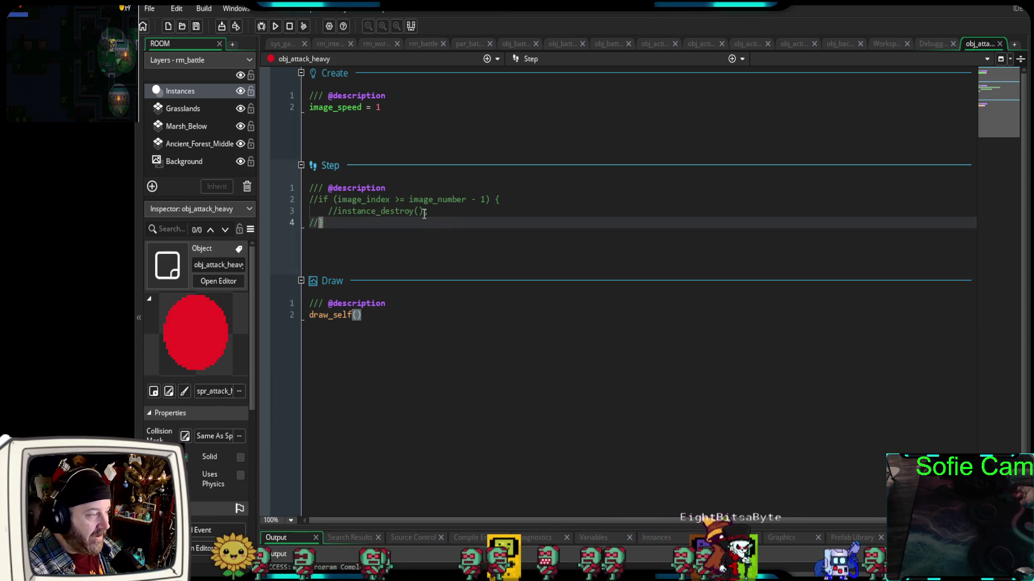
left_click_drag(425, 215, 338, 212)
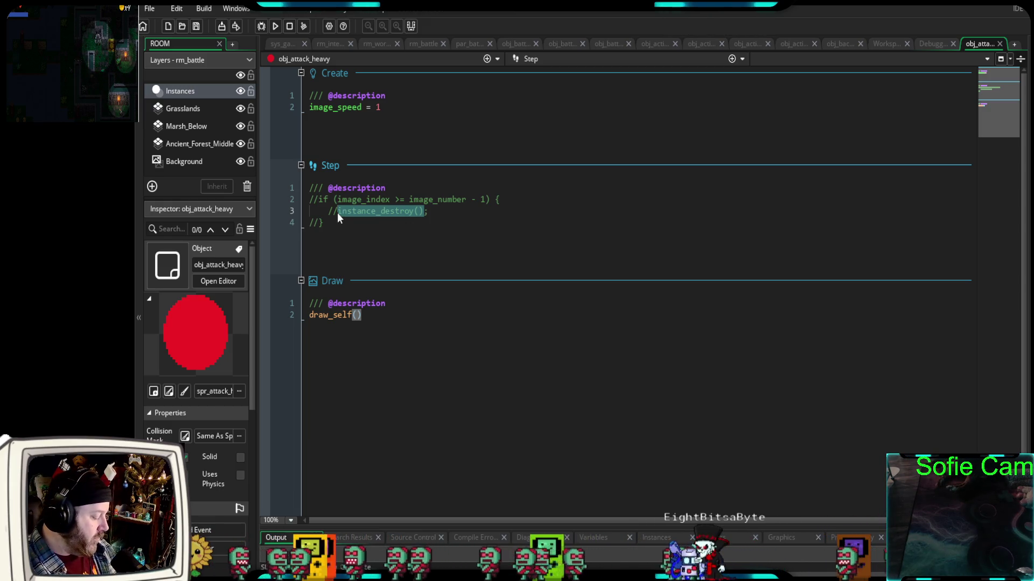
left_click(391, 318)
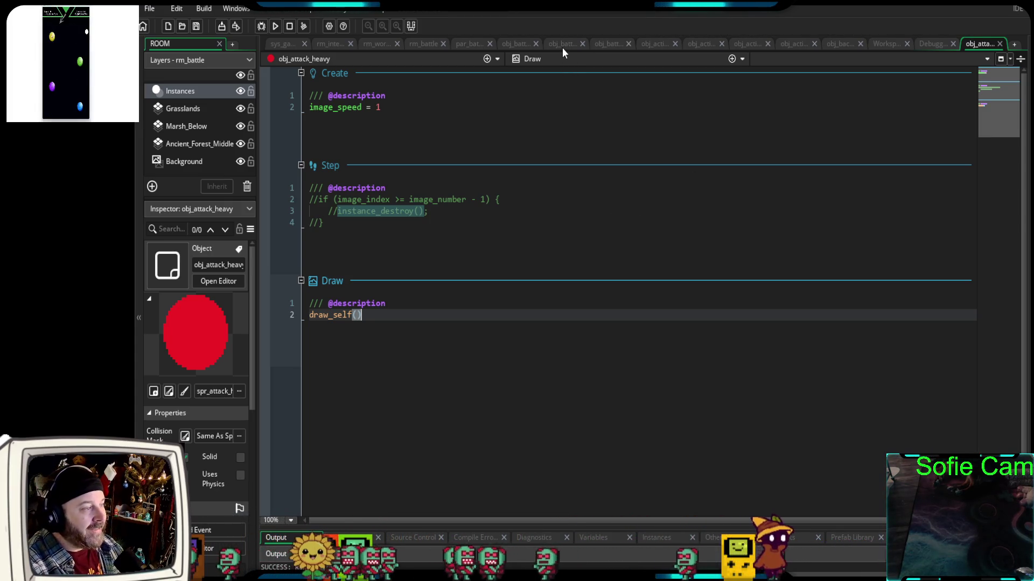
left_click(513, 45)
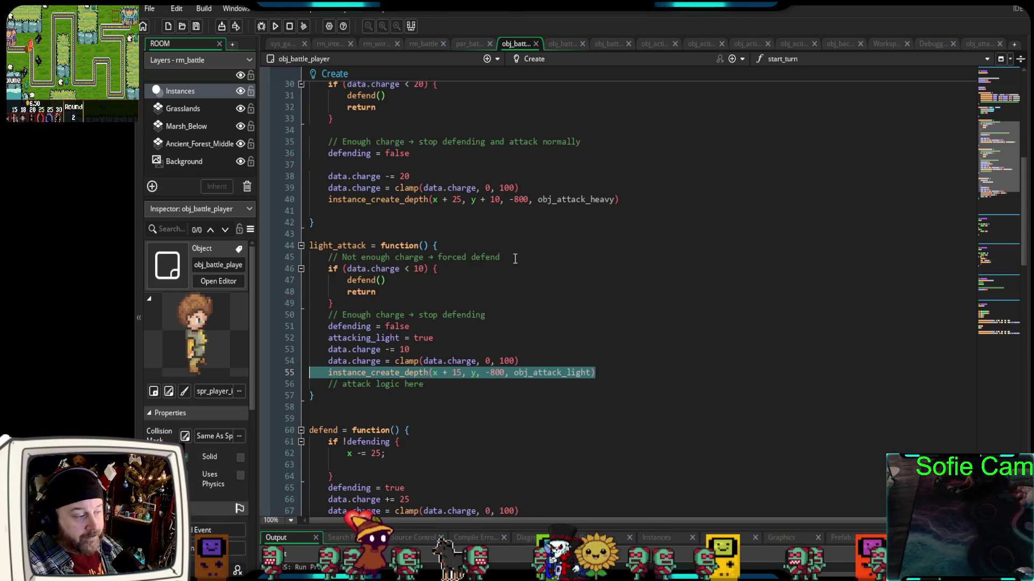
Place the caret after the attack logic comment, then switch to the Broadway image search in the browser
left_click(449, 385)
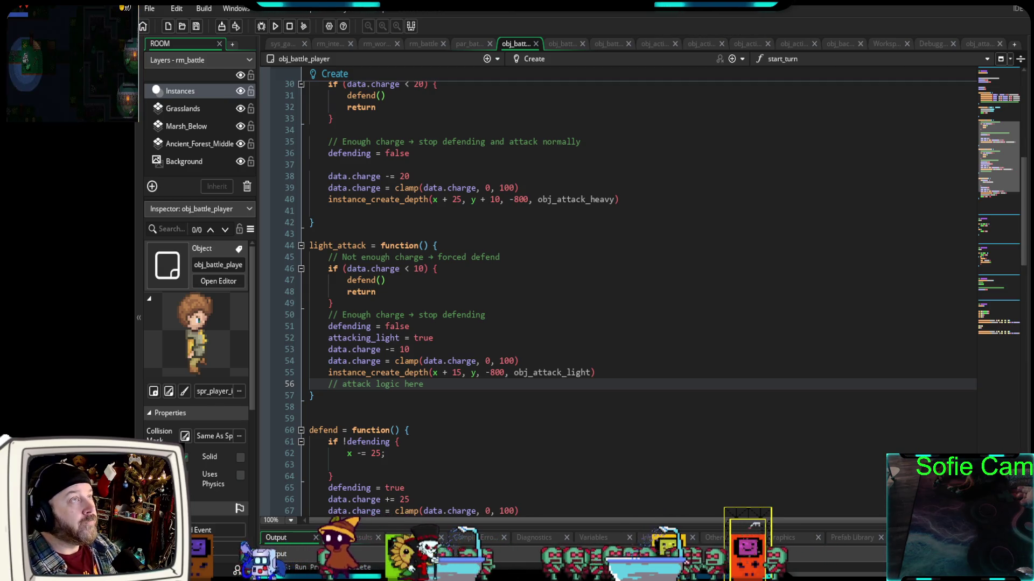
key("alt+Tab")
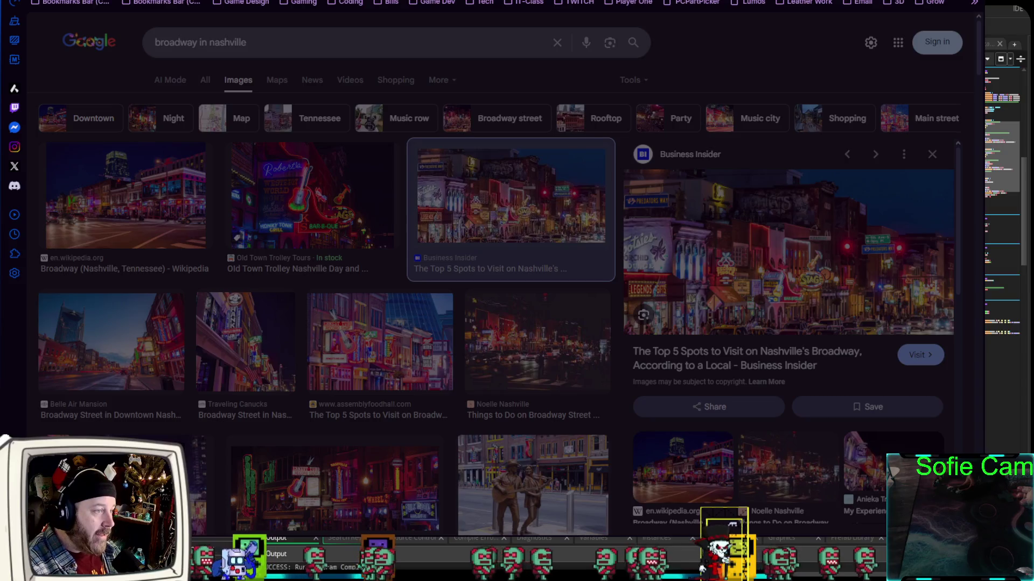
From a new browser tab, open the airplane jetway photo full-size and advance to the next photo
key("ctrl+t")
key("Return")
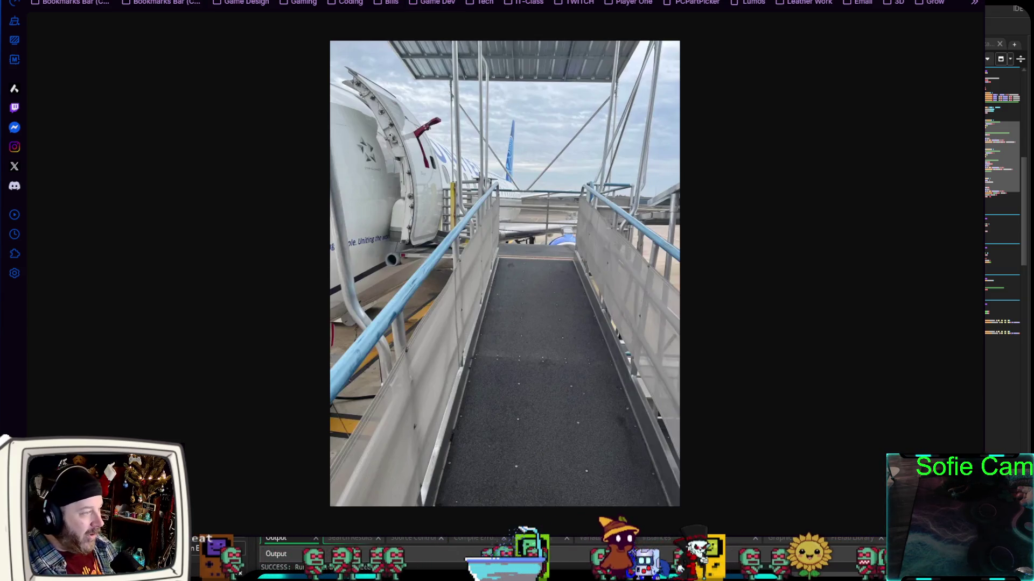
key("Right")
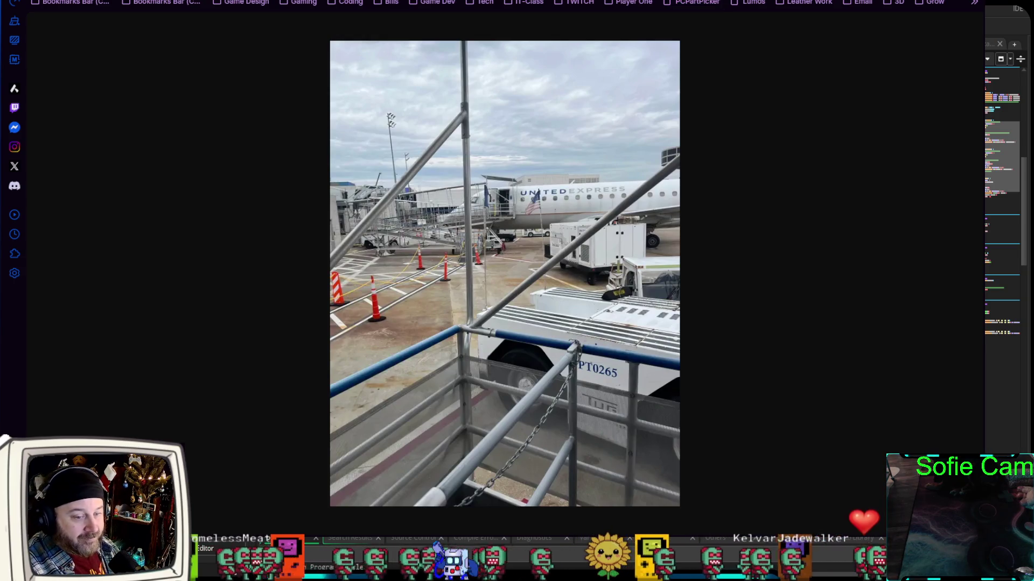
Close the full-size airport photo to get back to the 'broadway in nashville' results
key("ctrl+w")
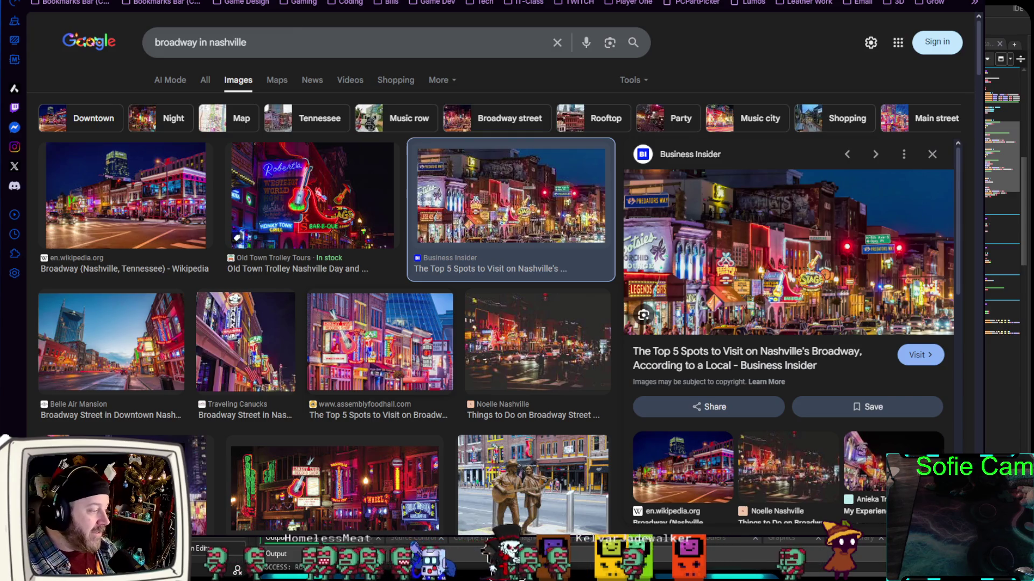
Preview the Instagram night photo of Lower Broadway at 5th Avenue, then return to GameMaker
scroll(506, 269, "down", 1)
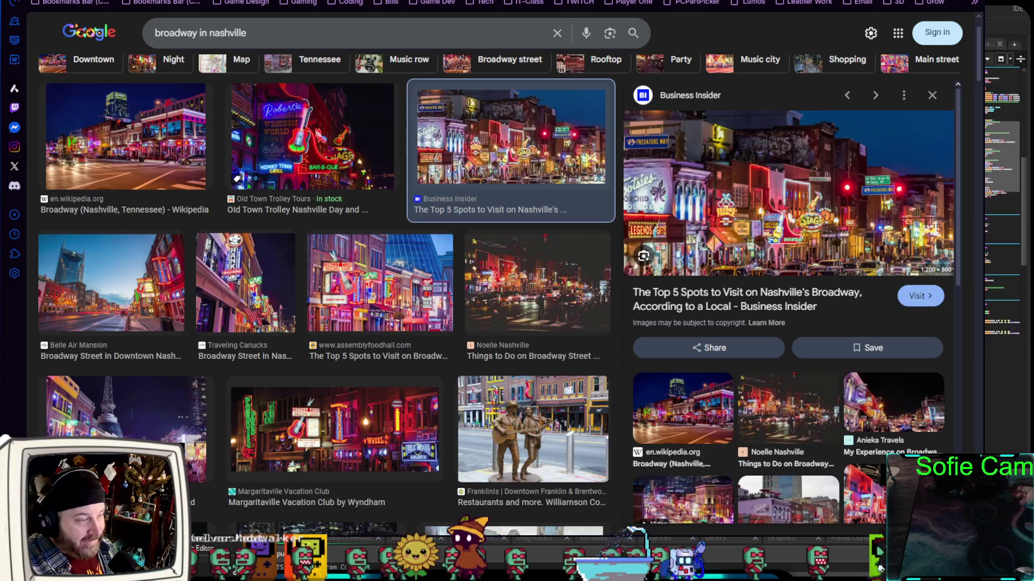
scroll(789, 296, "down", 5)
scroll(323, 269, "down", 3)
left_click(643, 461)
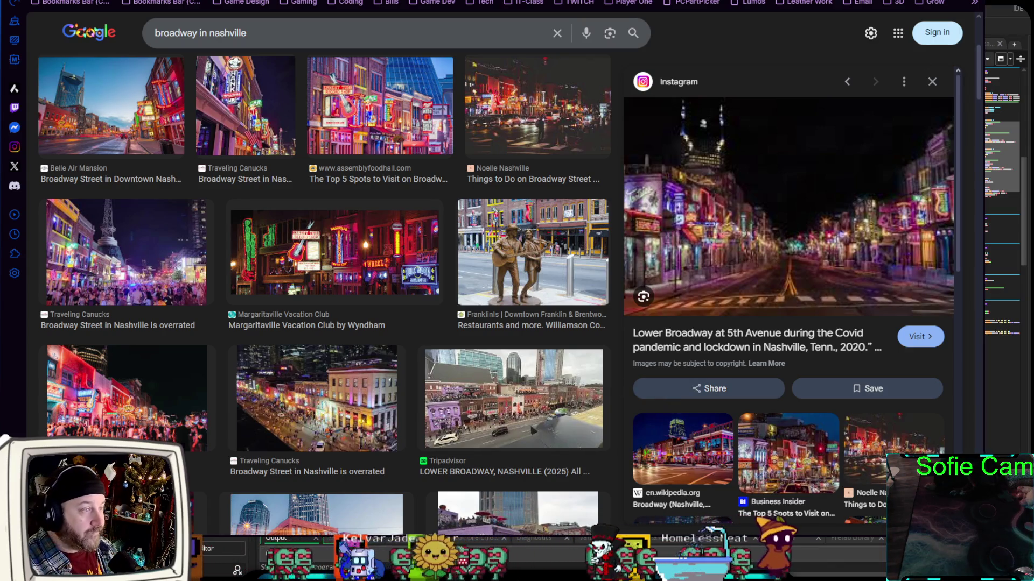
key("alt+Tab")
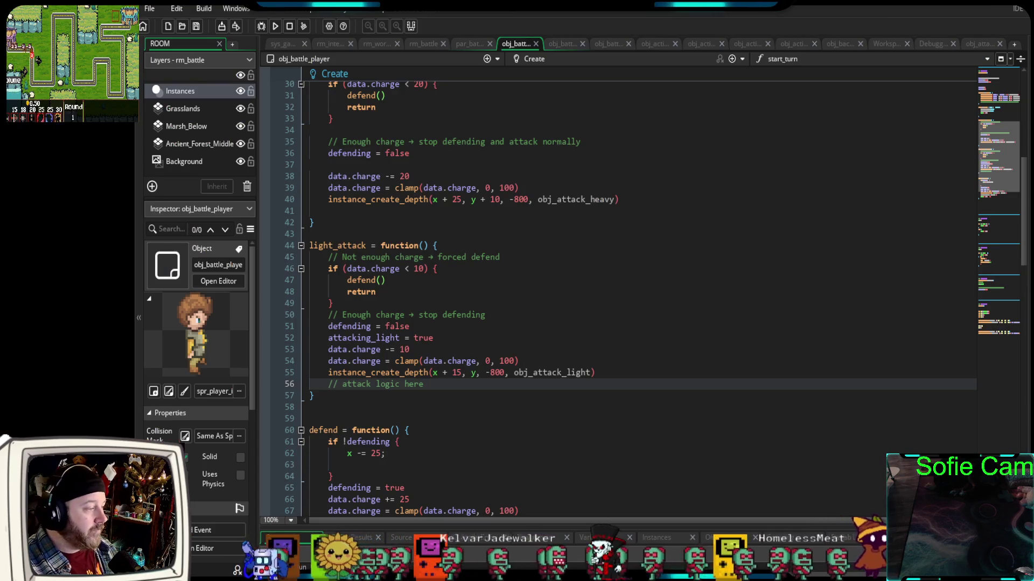
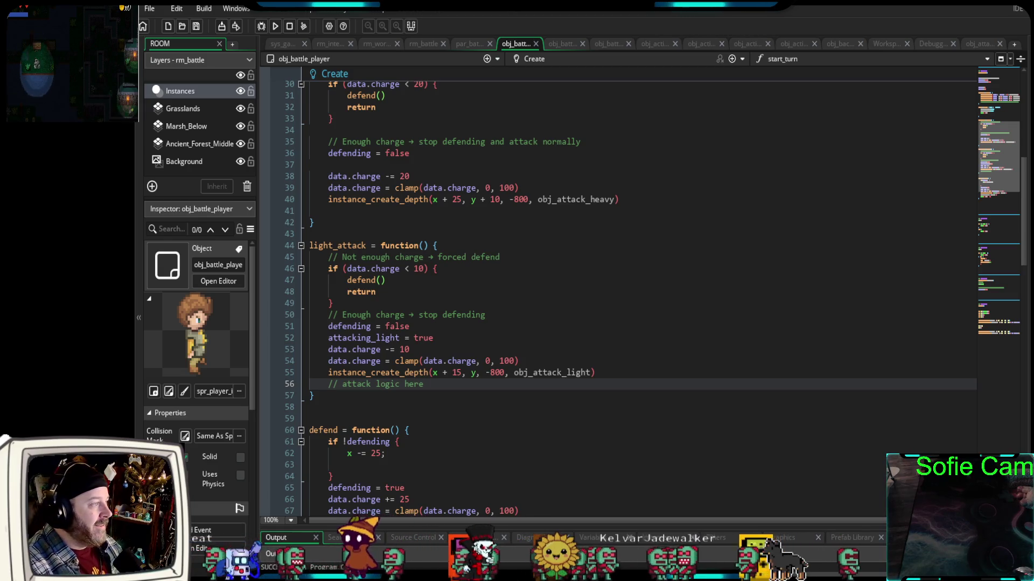
Review the obj_attack_heavy object's Step event code
scroll(442, 340, "down", 2)
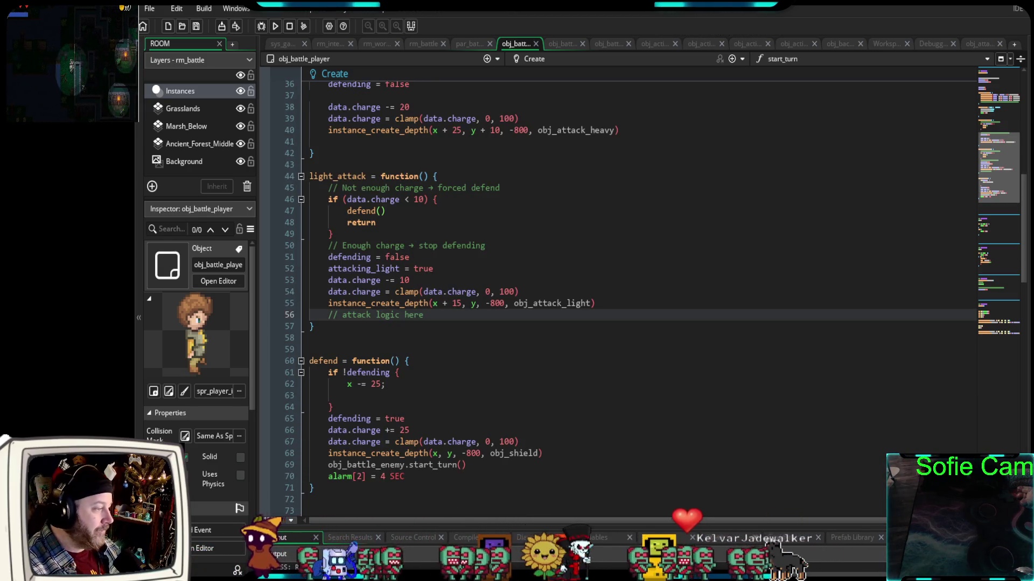
left_click(441, 338)
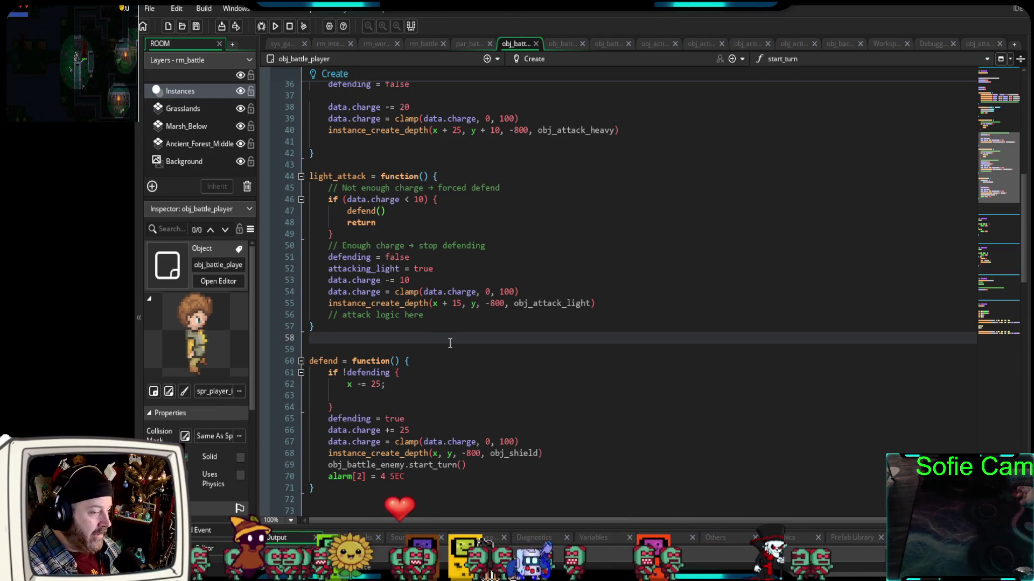
scroll(450, 343, "up", 2)
scroll(451, 345, "down", 2)
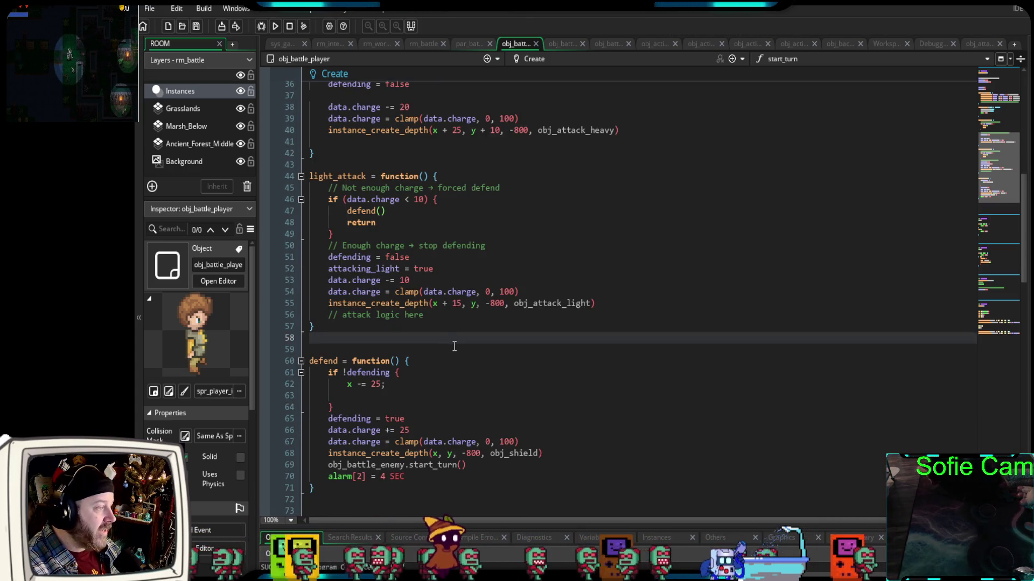
scroll(454, 346, "up", 4)
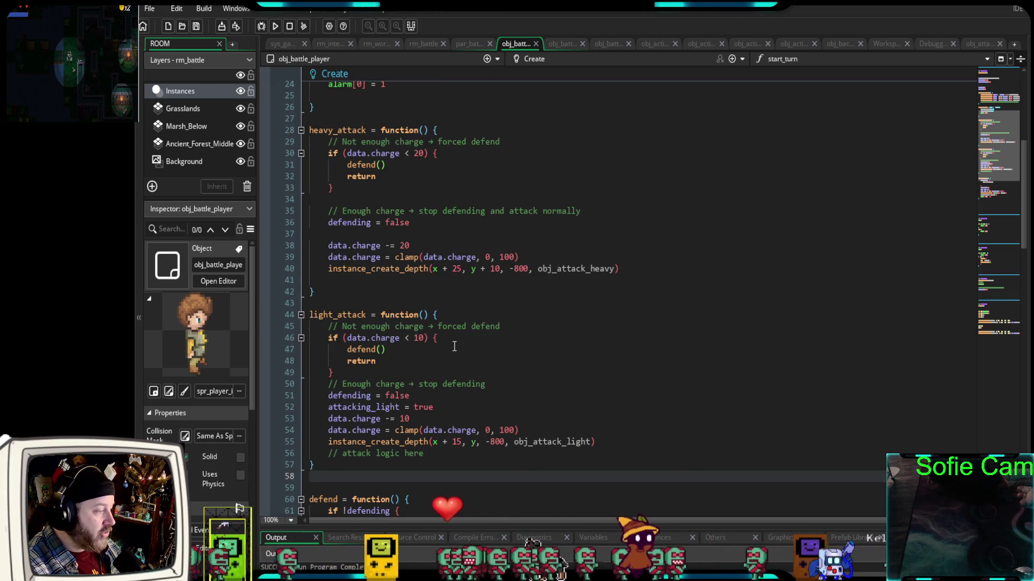
left_click(972, 47)
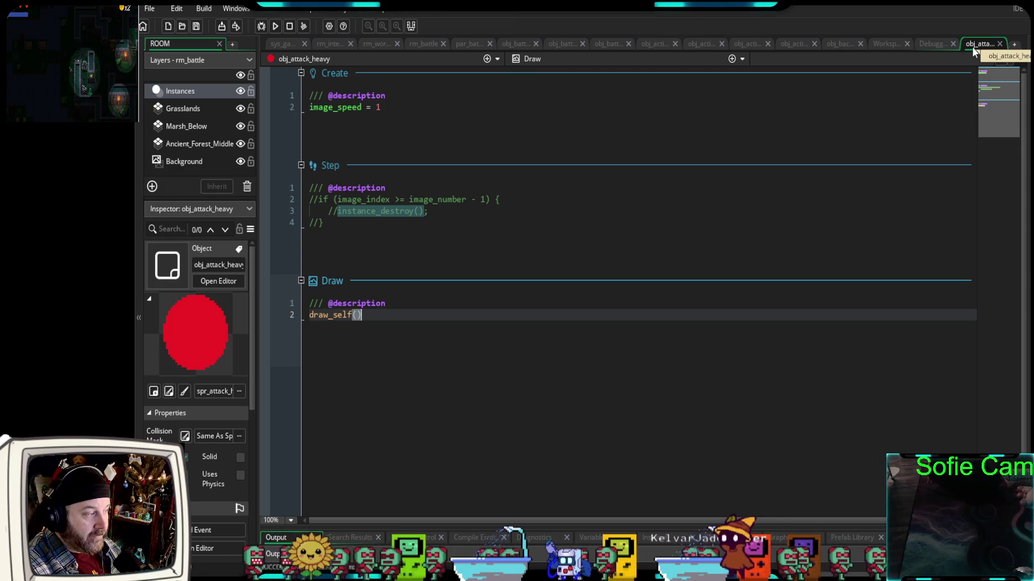
left_click(328, 230)
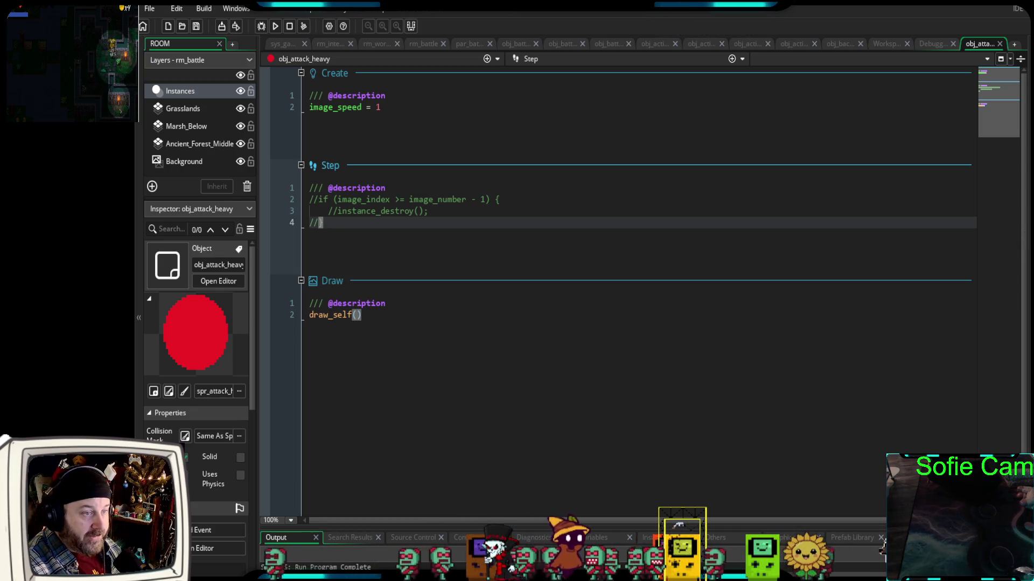
Open the spr_attack_heavy sprite's image for editing from the workspace
left_click(885, 44)
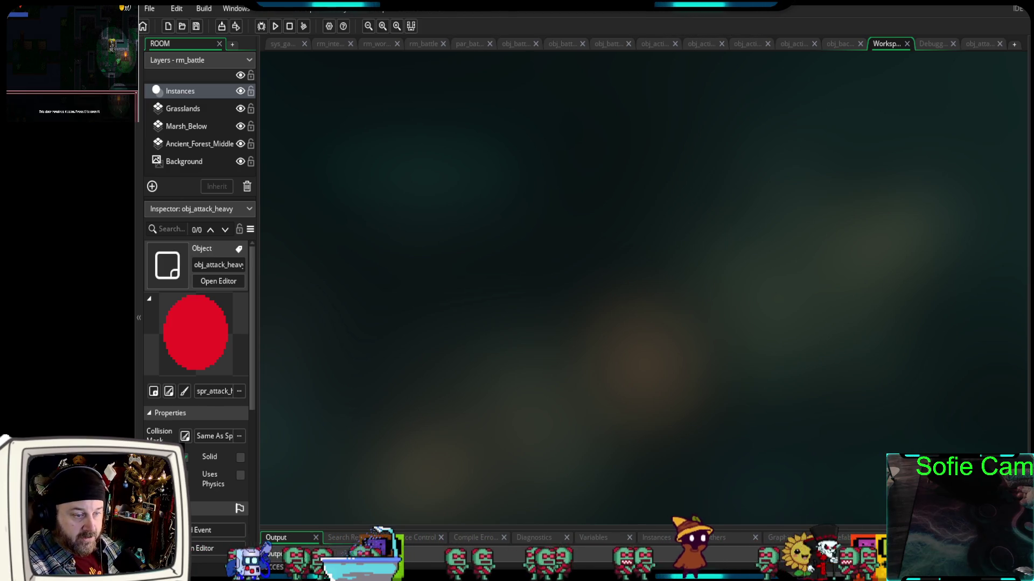
left_click(168, 392)
left_click(526, 201)
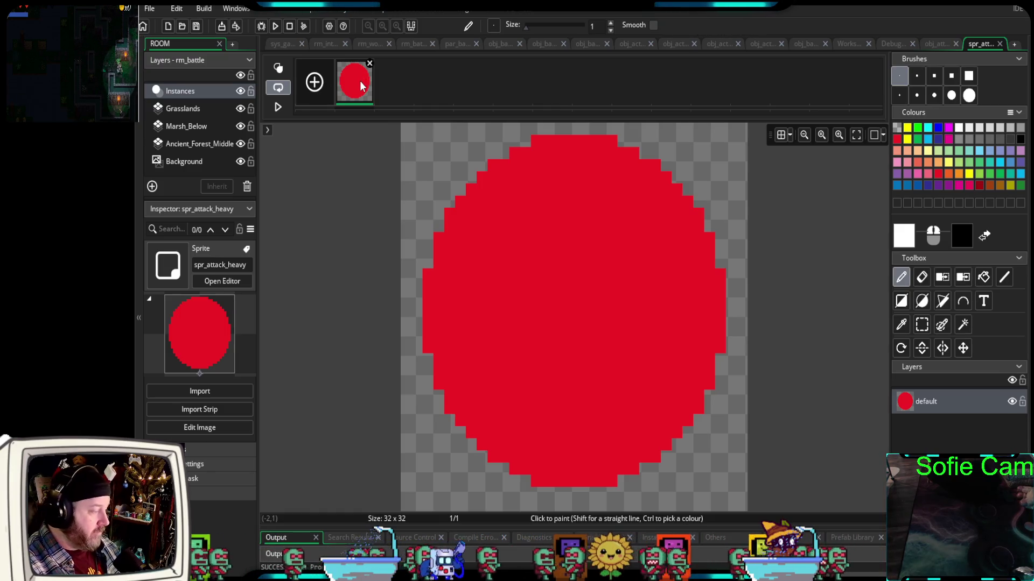
Duplicate the red circle into six frames, then return to obj_attack_heavy's code
key("ctrl+d")
key("ctrl+d")
key("ctrl+d")
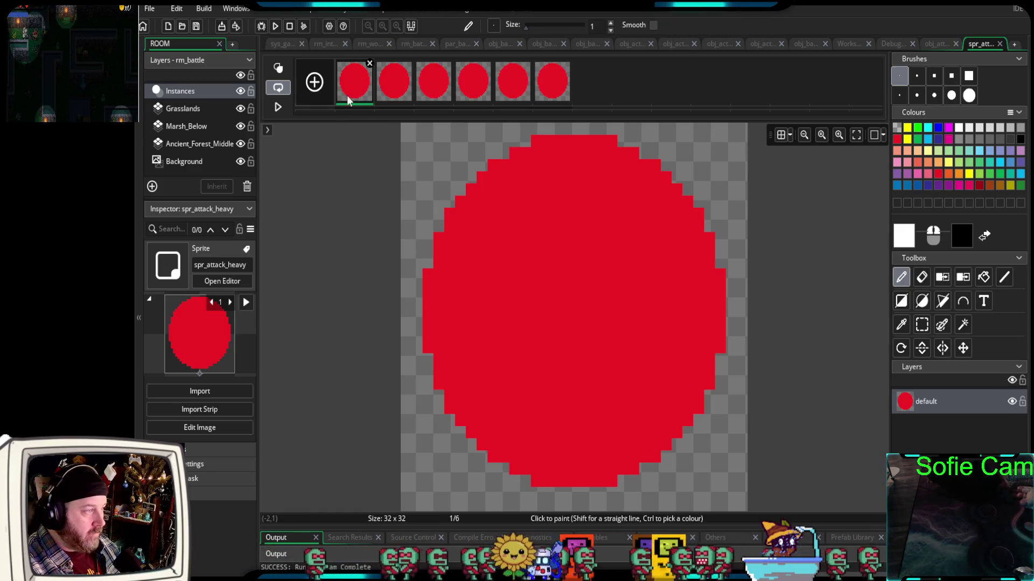
left_click(998, 44)
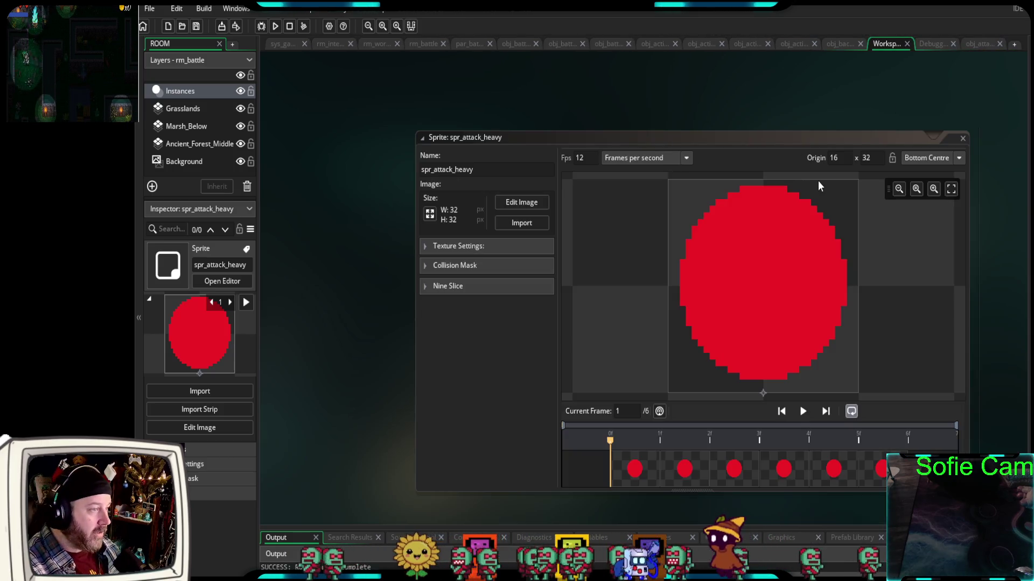
left_click(963, 138)
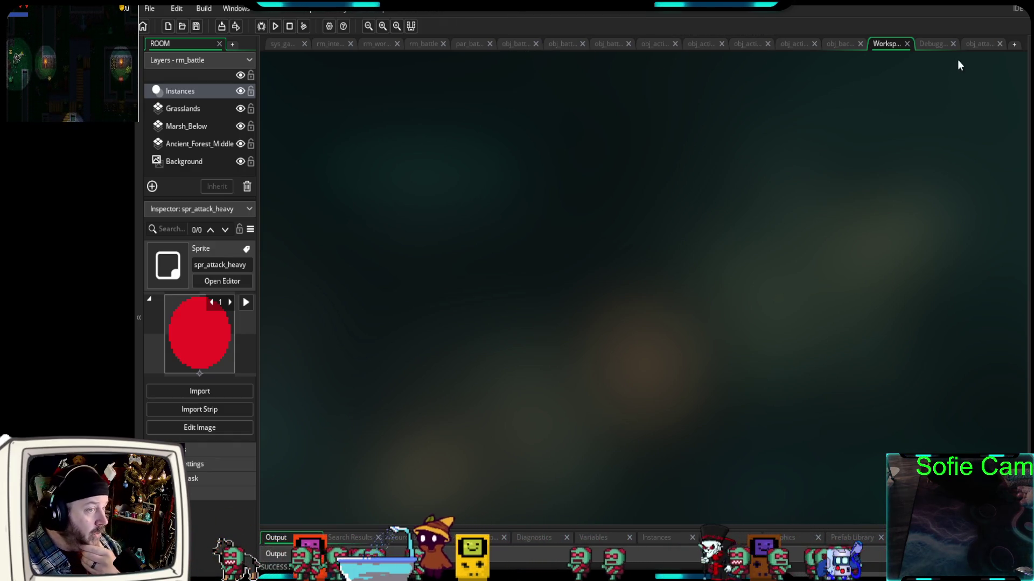
left_click(981, 45)
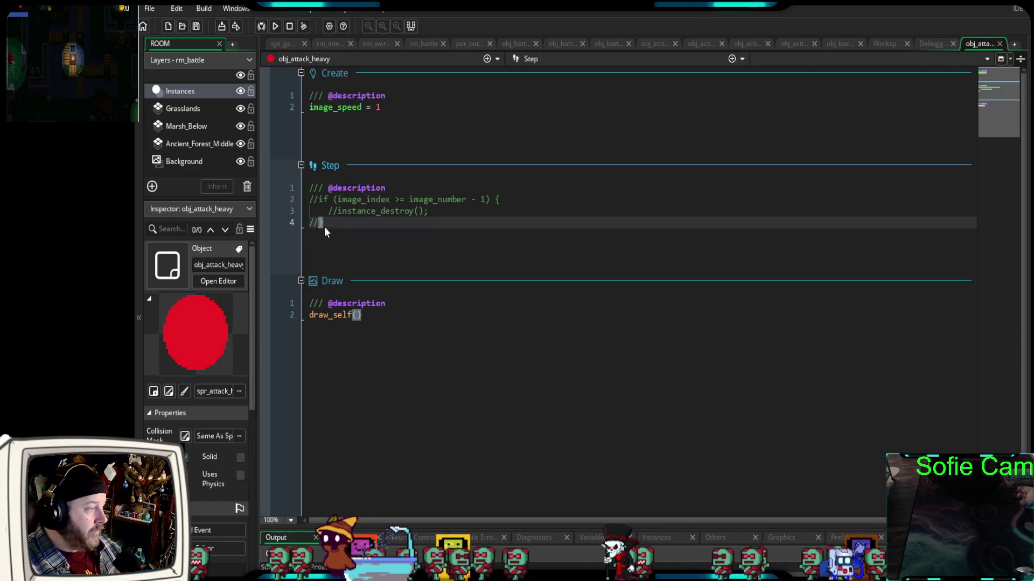
Uncomment the Step event's destroy-after-last-frame lines and clean the build
left_click_drag(332, 226, 303, 197)
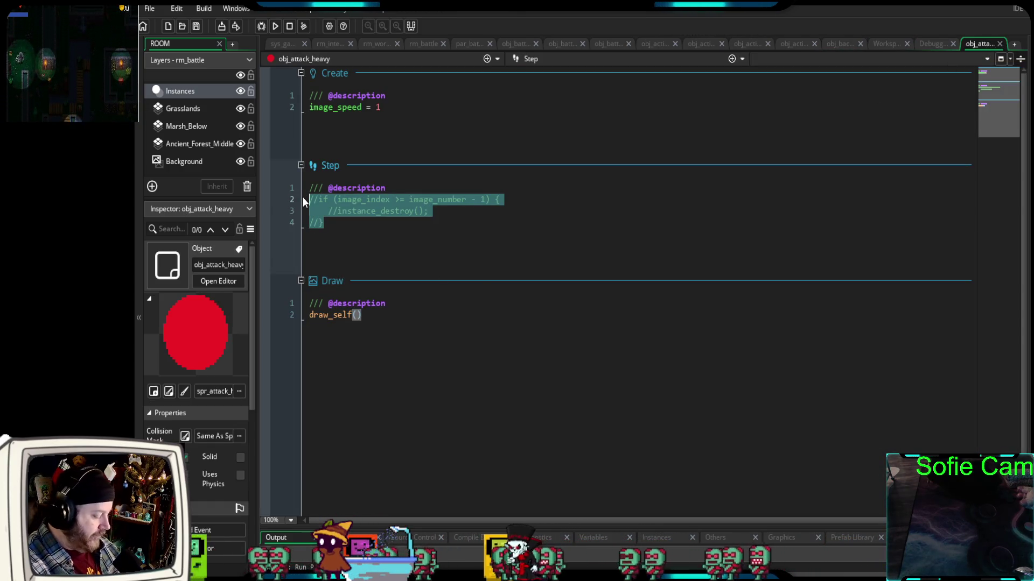
key("ctrl+shift+k")
left_click(261, 30)
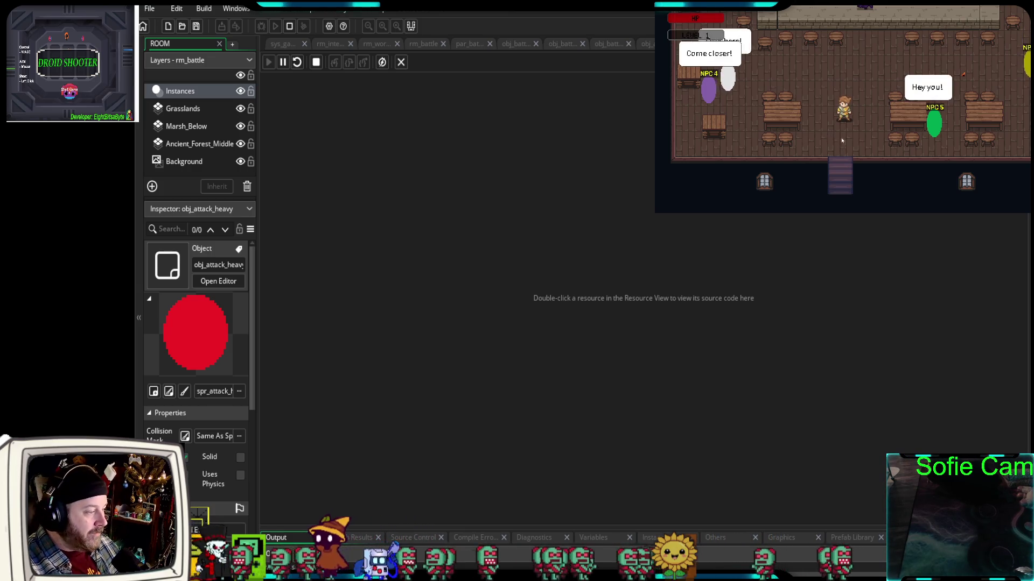
Walk out of the tavern into a battle and heavy-attack the enemies three times
key("s")
key("Down")
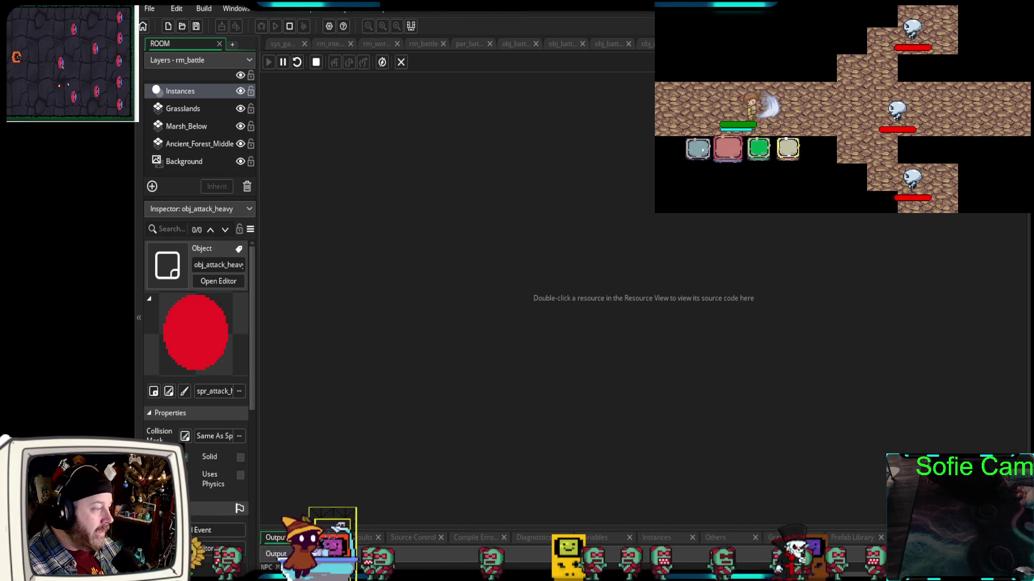
left_click(728, 148)
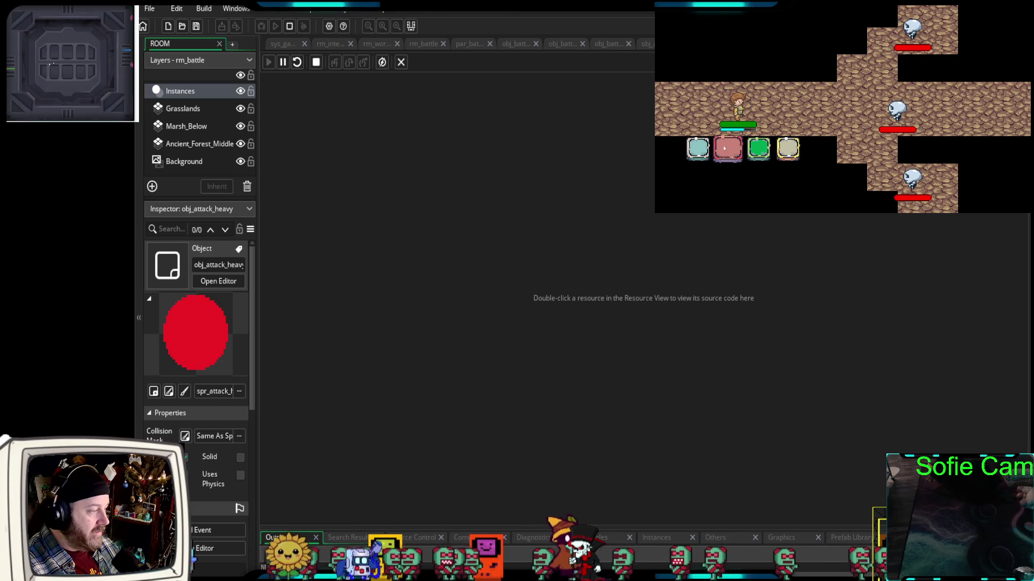
left_click(724, 148)
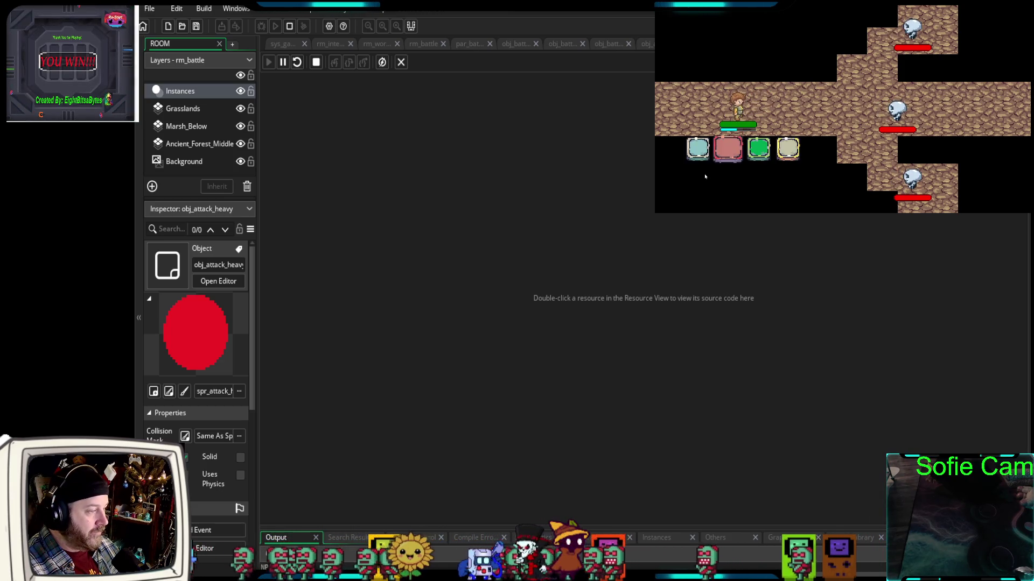
left_click(730, 150)
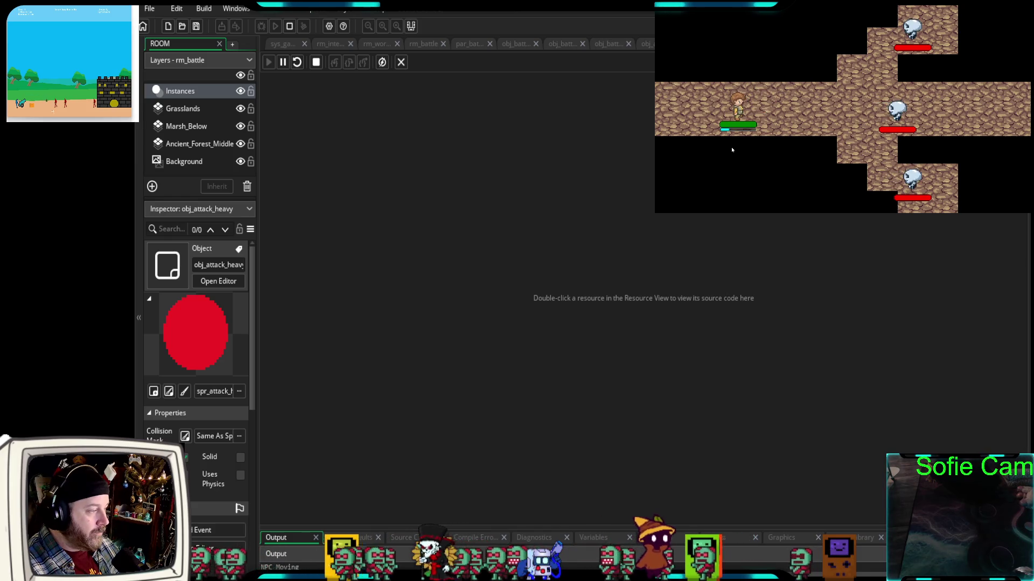
Make the hero defend twice, then try fleeing with the run card
left_click(756, 147)
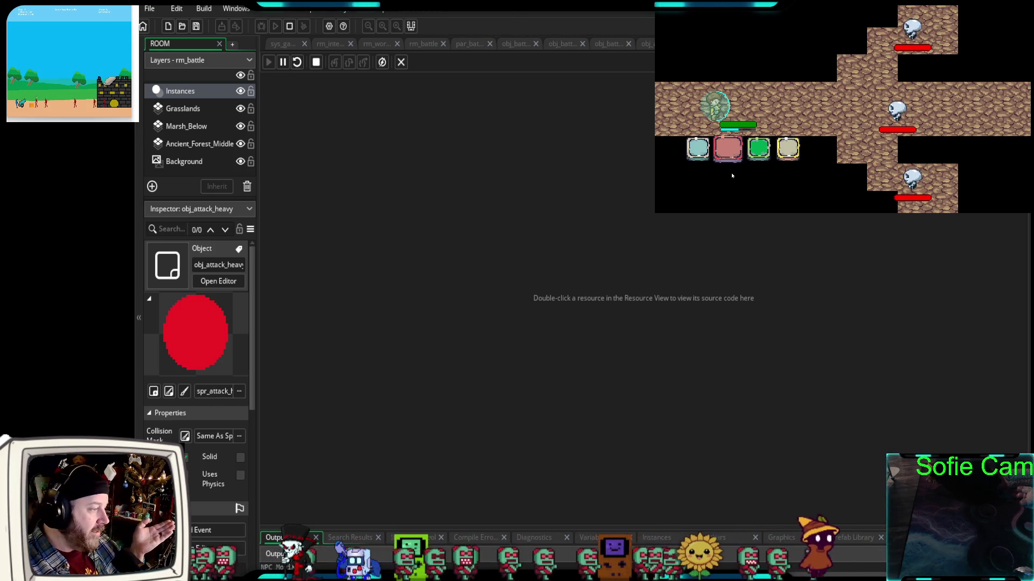
left_click(756, 151)
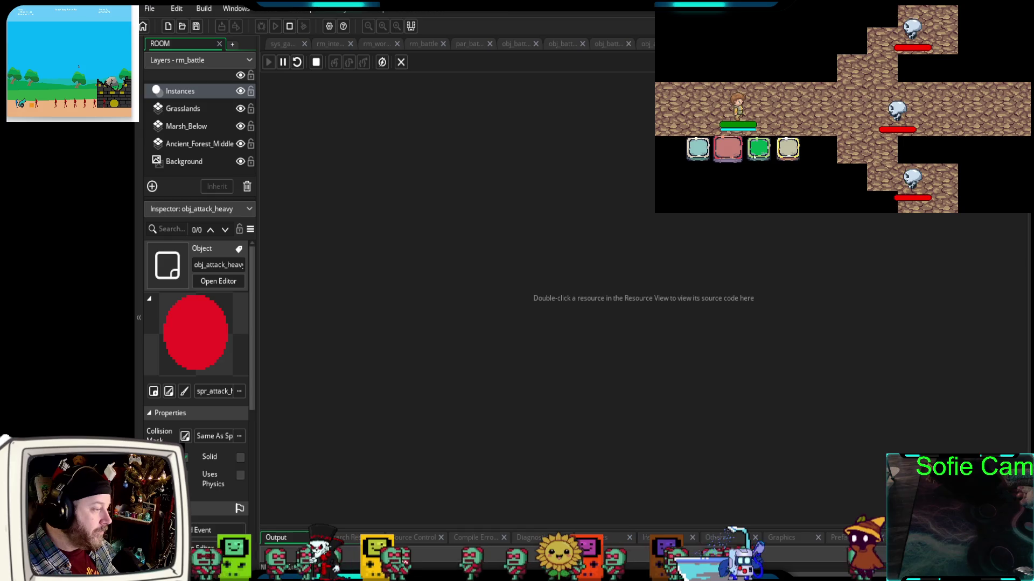
left_click(696, 146)
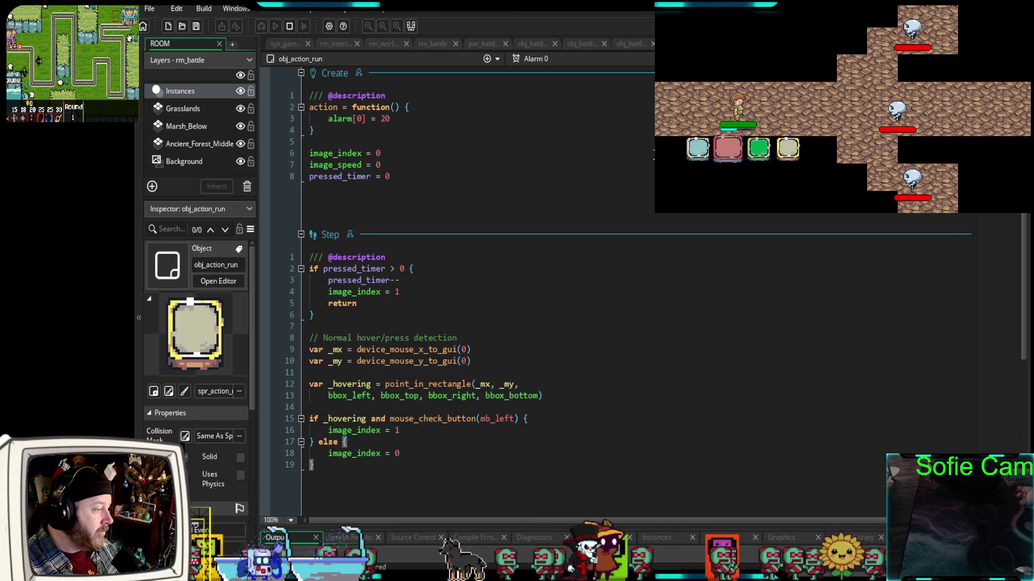
scroll(444, 350, "down", 5)
scroll(652, 156, "down", 1)
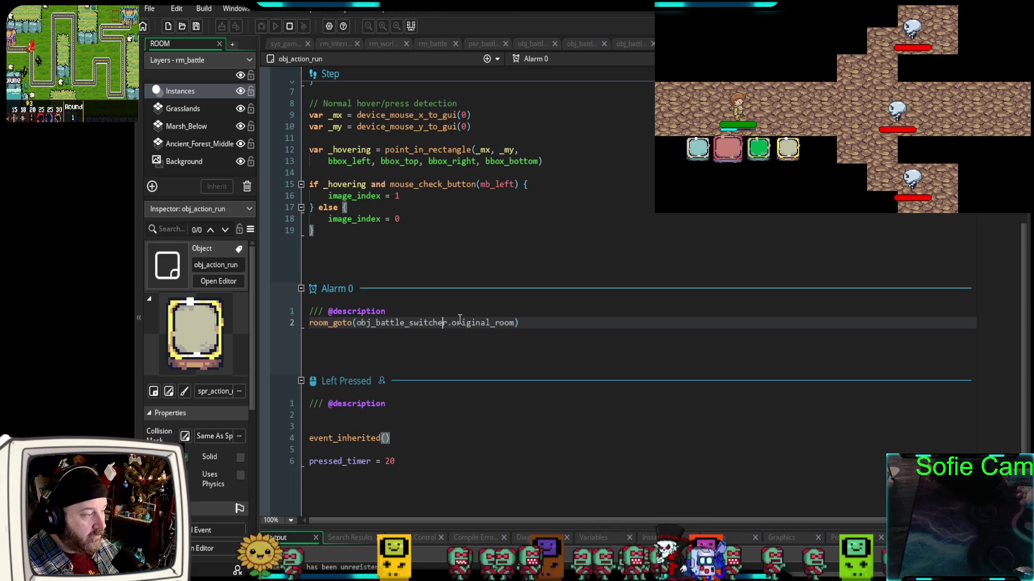
mouse_move(342, 324)
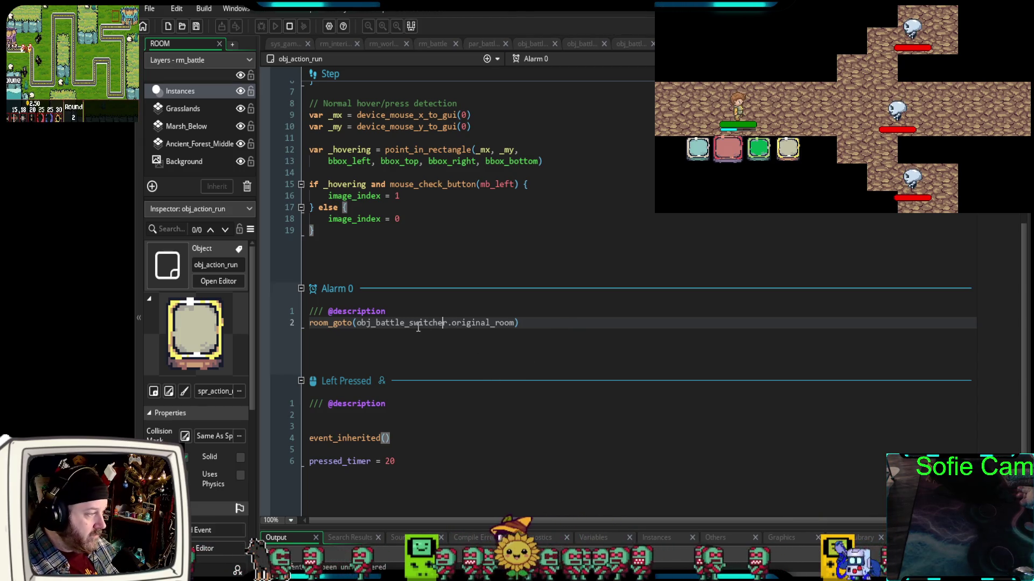
key("ctrl+t")
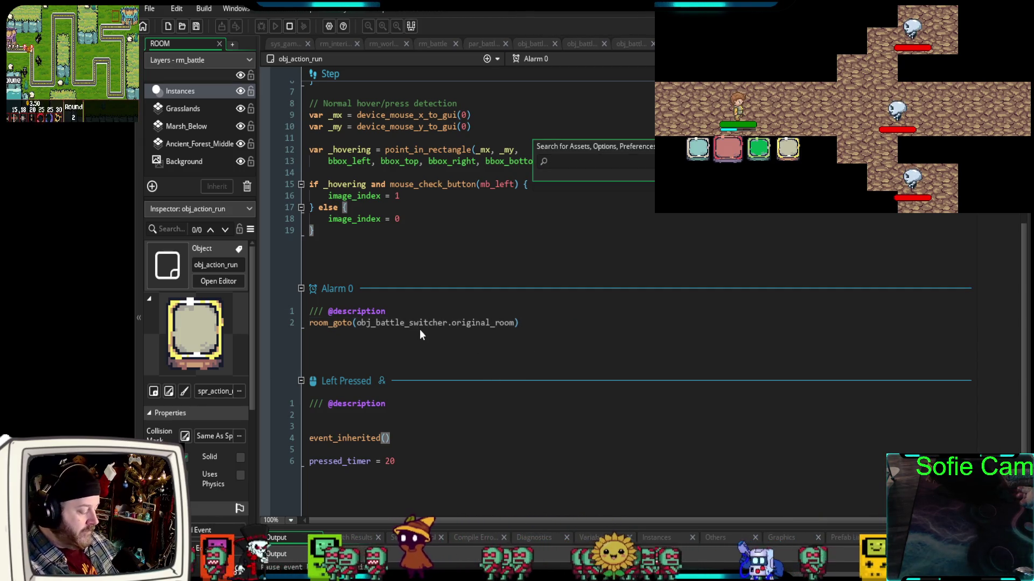
type("batte_sw")
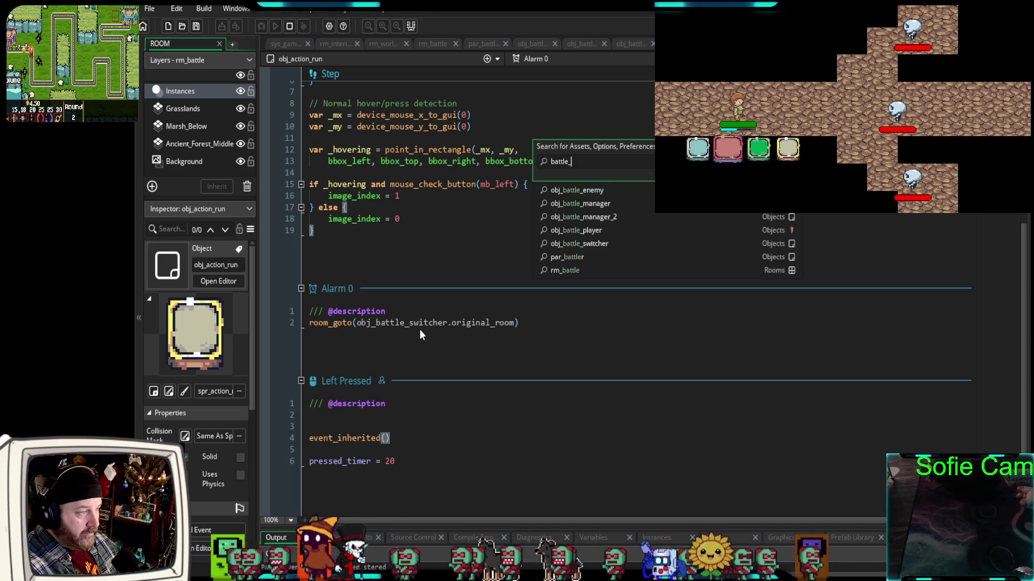
key("Return")
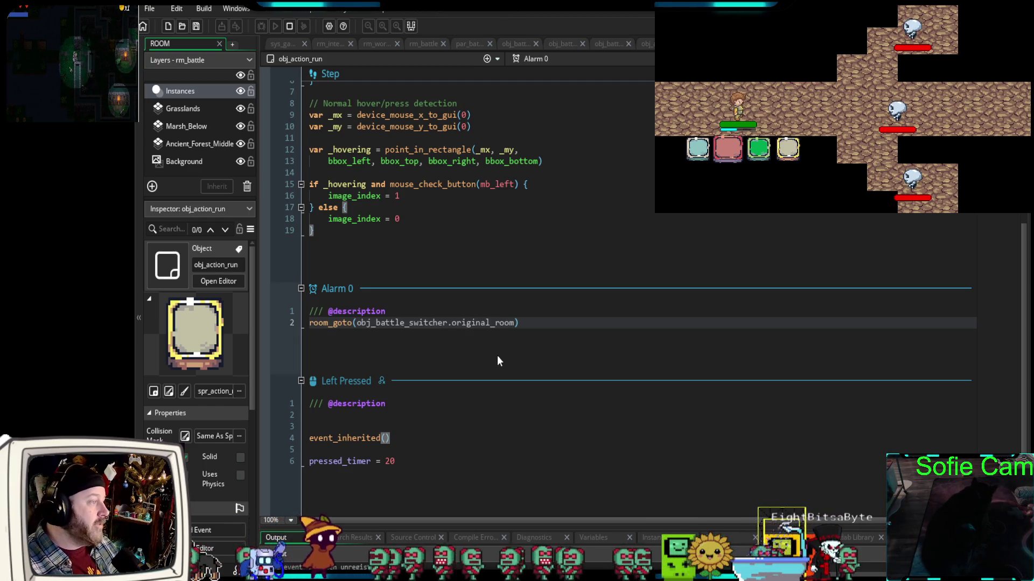
scroll(215, 469, "down", 5)
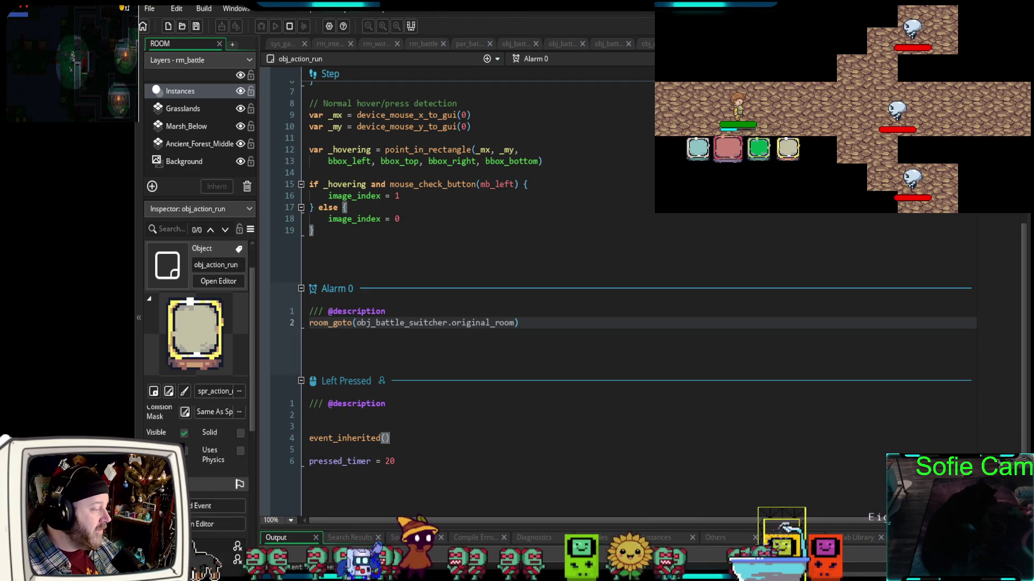
scroll(200, 516, "down", 2)
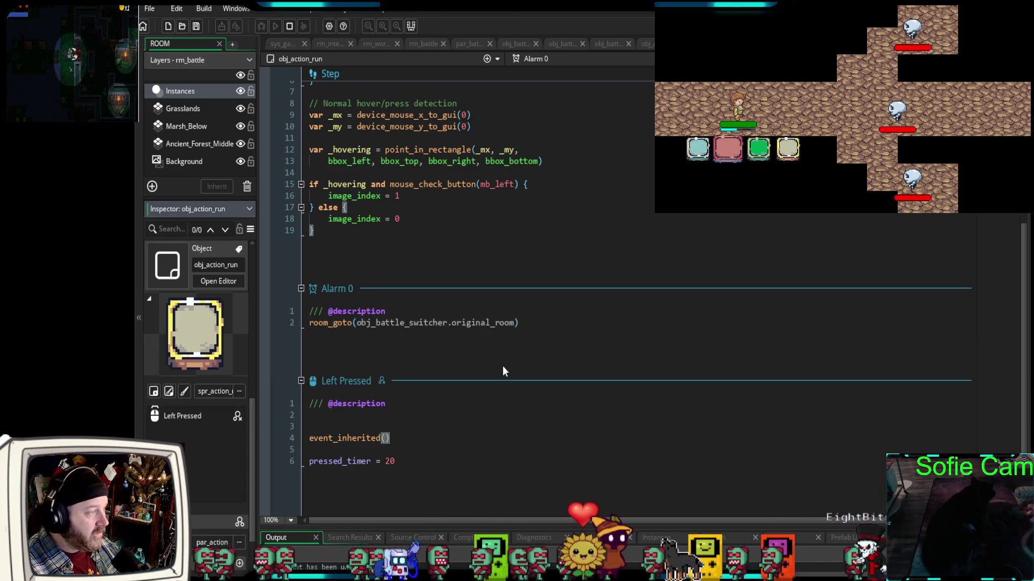
scroll(504, 366, "up", 5)
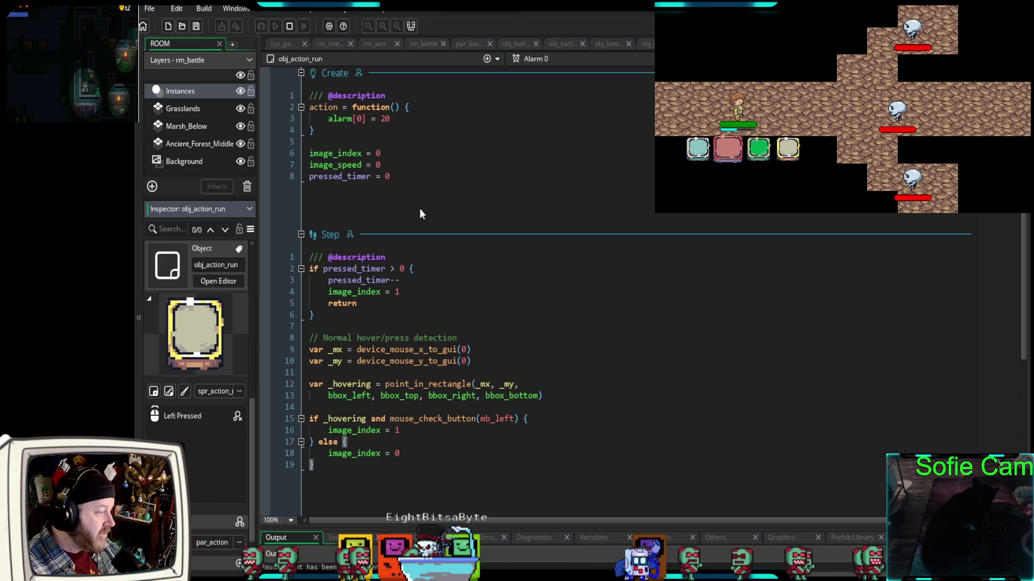
scroll(472, 222, "down", 7)
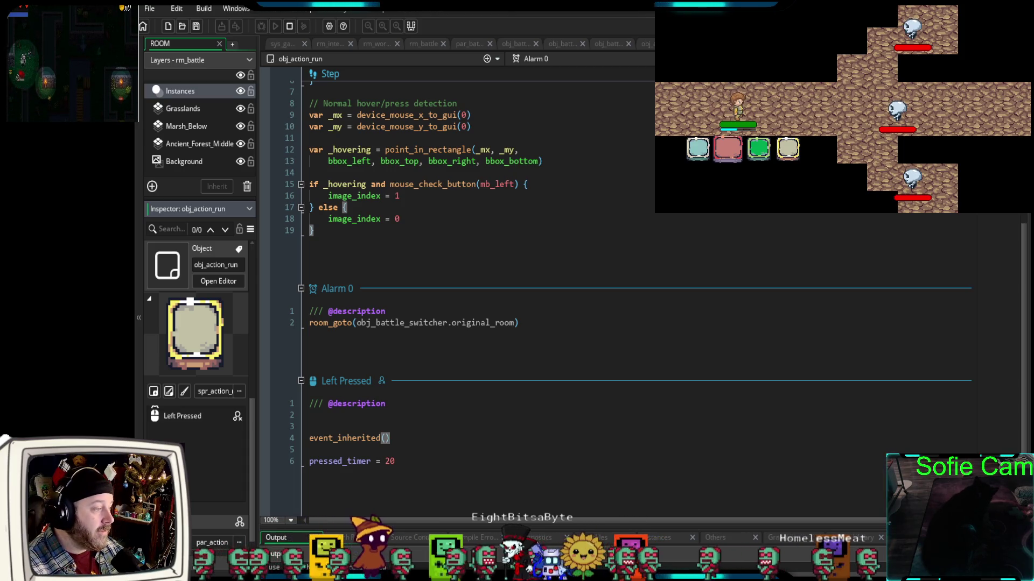
scroll(538, 270, "up", 5)
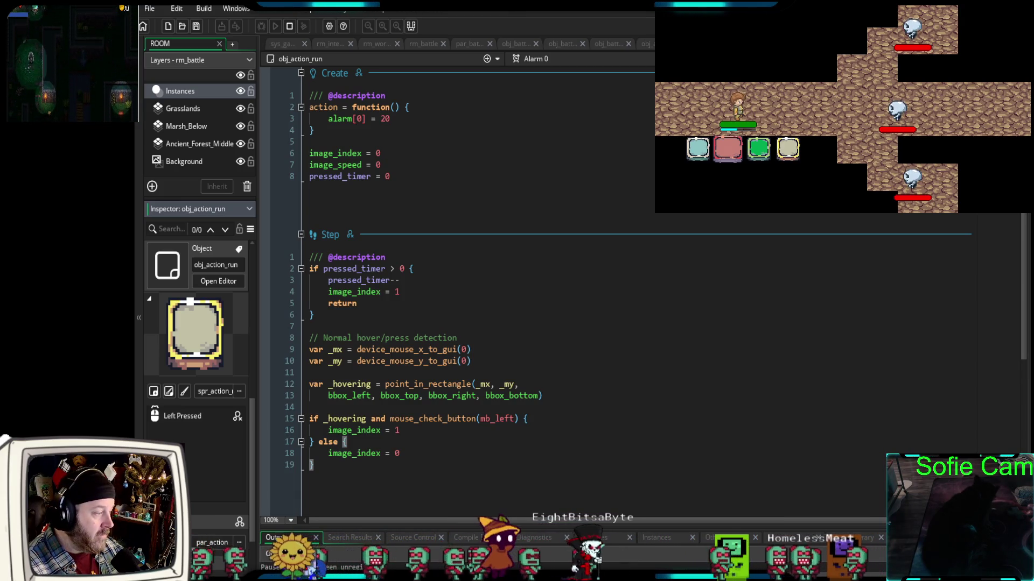
scroll(538, 270, "down", 6)
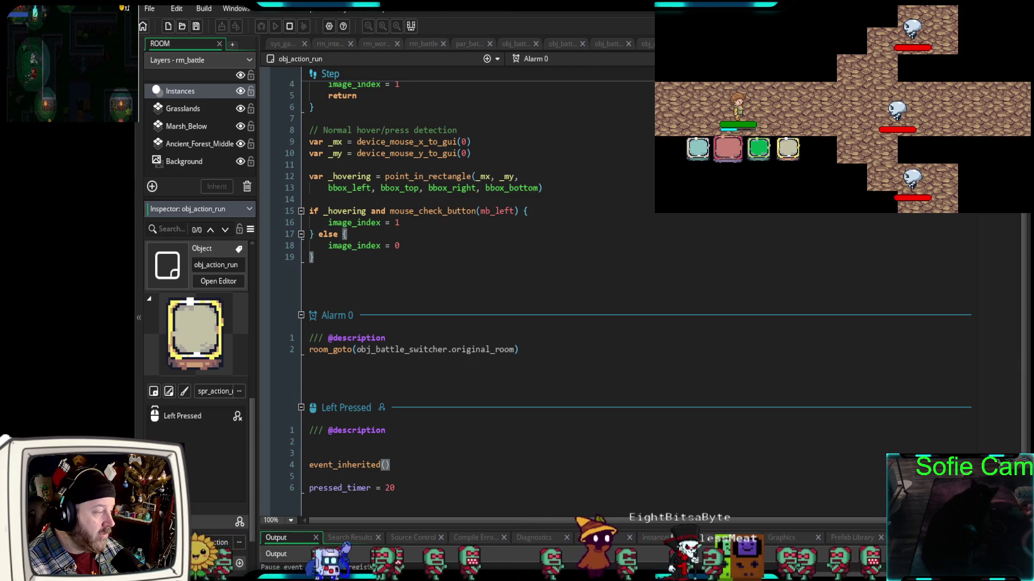
scroll(538, 270, "down", 2)
scroll(538, 269, "up", 6)
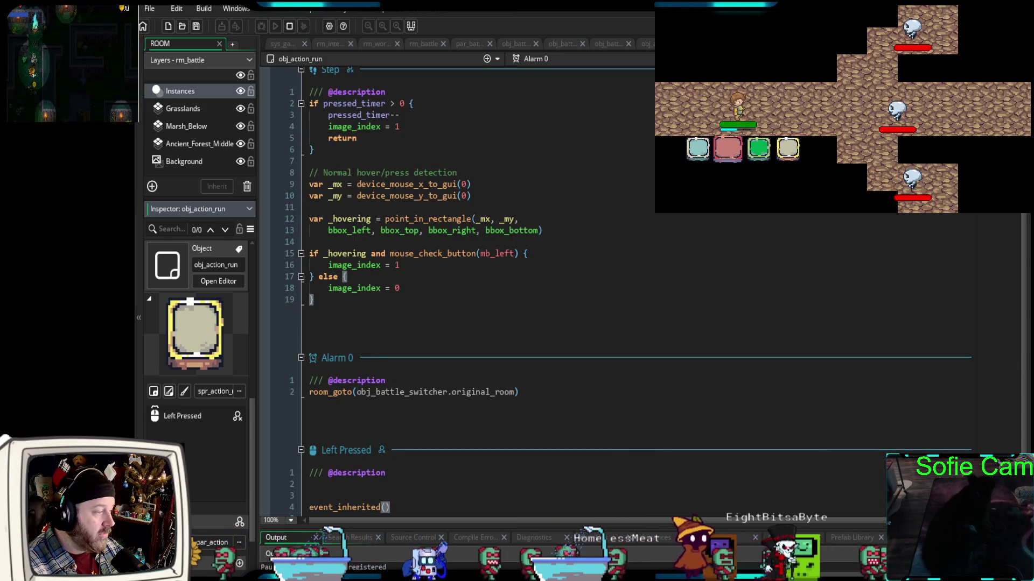
scroll(350, 372, "up", 4)
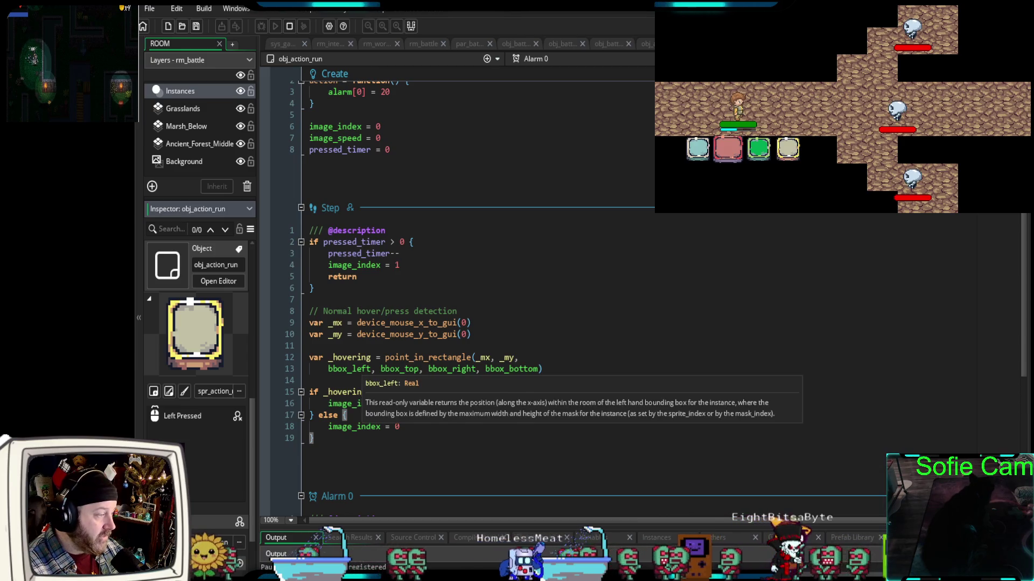
scroll(350, 372, "up", 1)
scroll(350, 372, "down", 6)
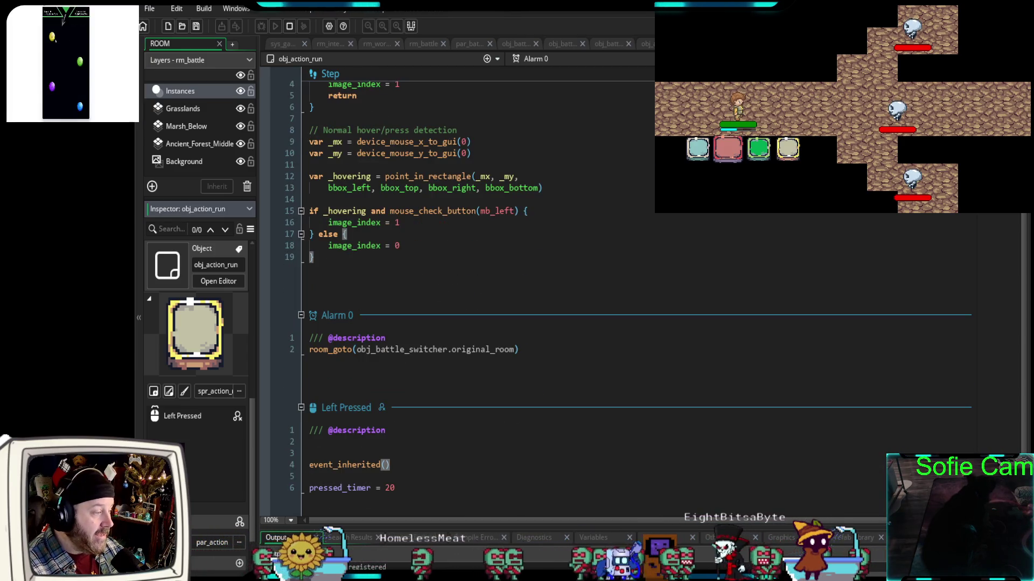
left_click_drag(520, 350, 293, 353)
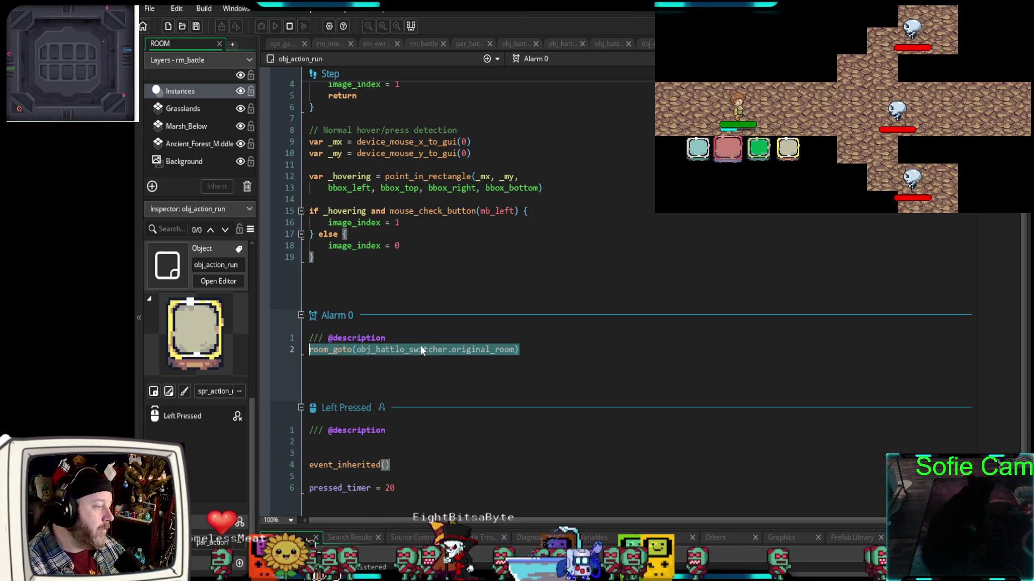
In obj_battle_manager_2, select Alarm 2's room_goto line that returns to the original room
left_click(565, 43)
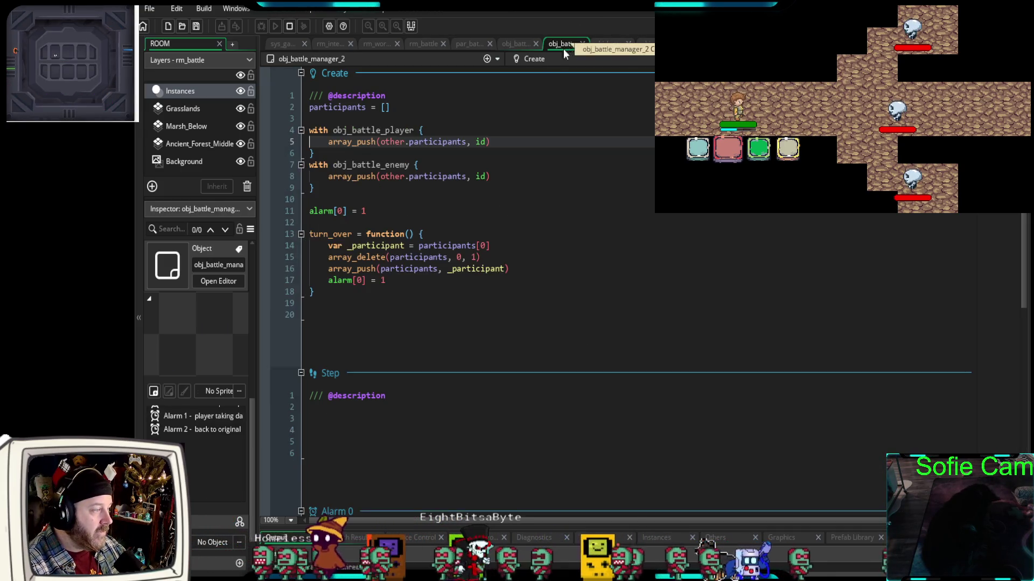
left_click(521, 210)
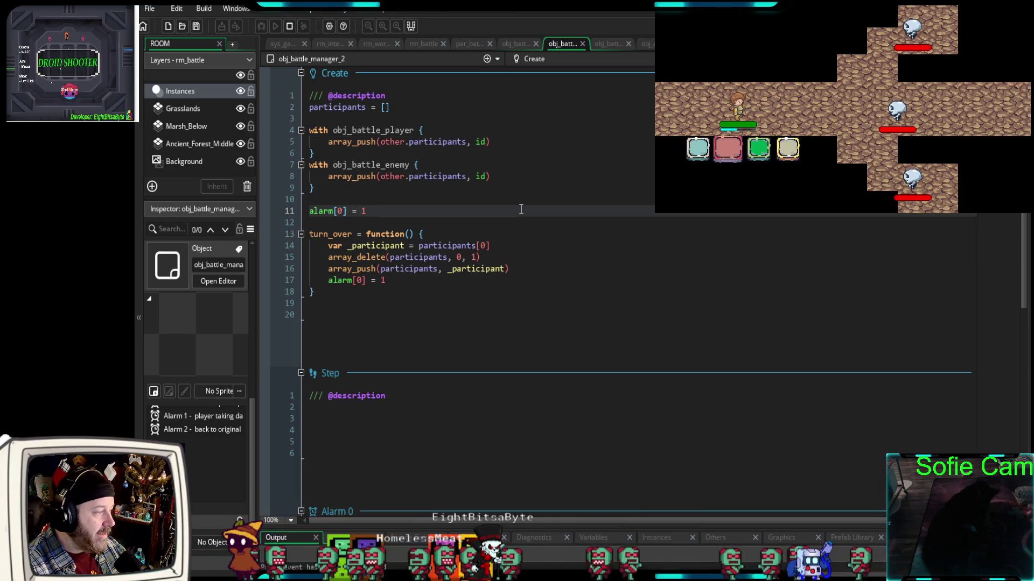
scroll(521, 210, "down", 5)
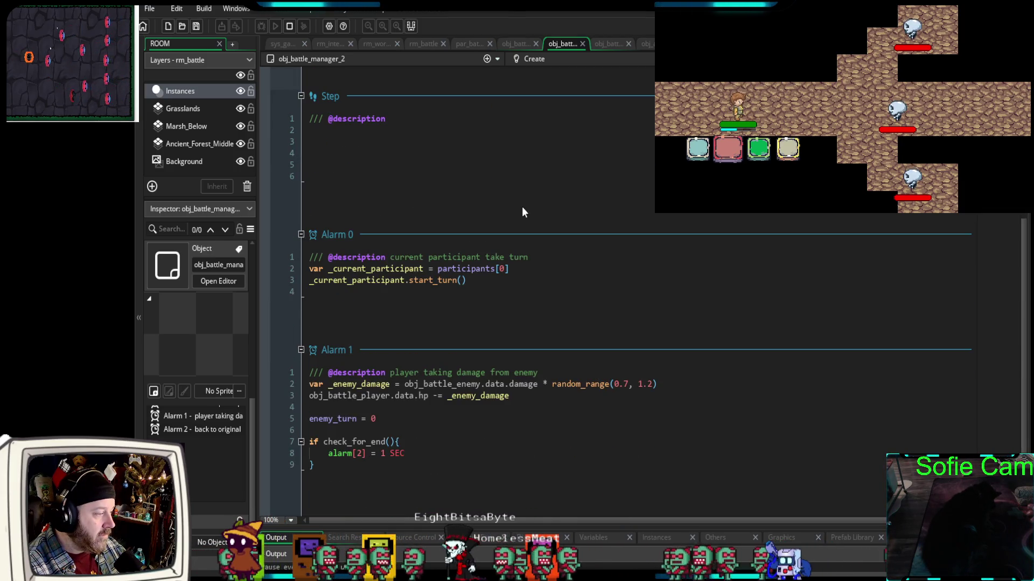
scroll(522, 210, "down", 2)
scroll(522, 207, "down", 1)
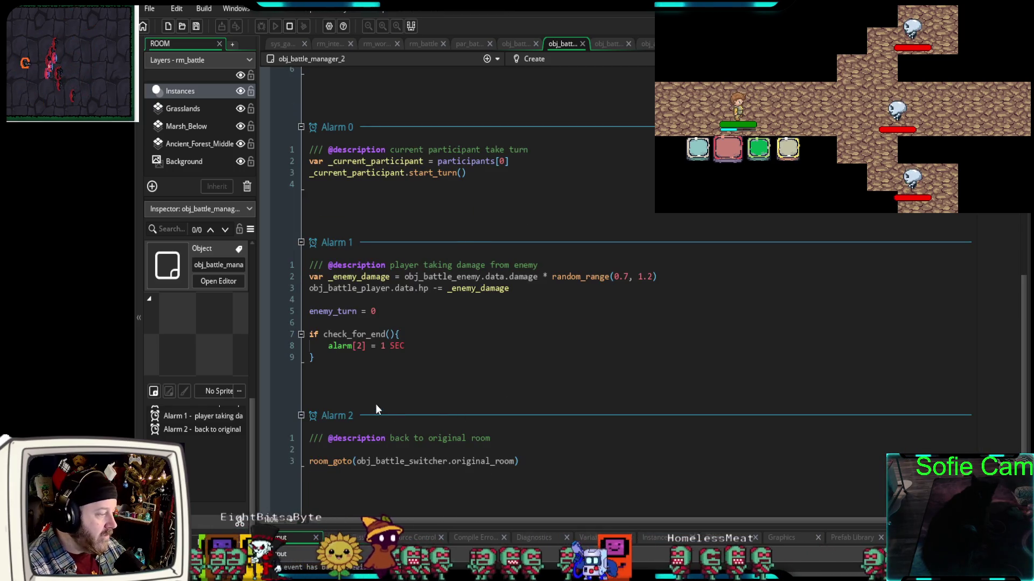
left_click_drag(547, 464, 289, 464)
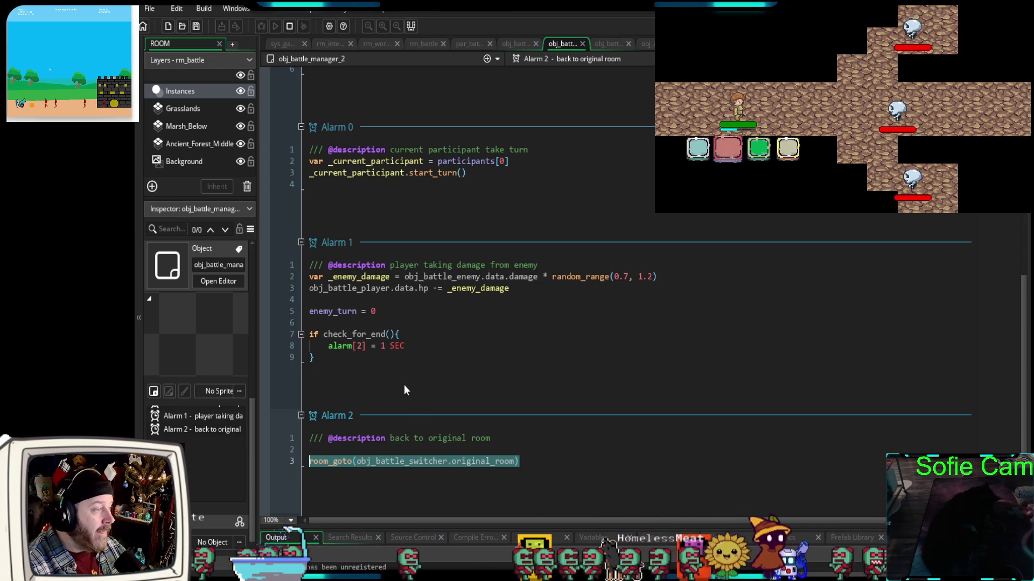
scroll(404, 386, "up", 7)
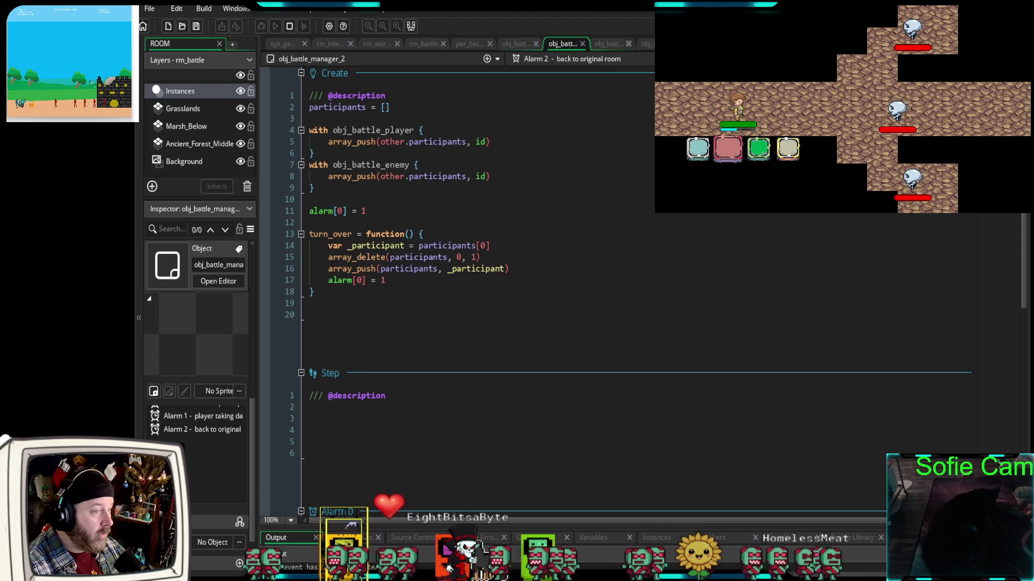
key("ctrl+Tab")
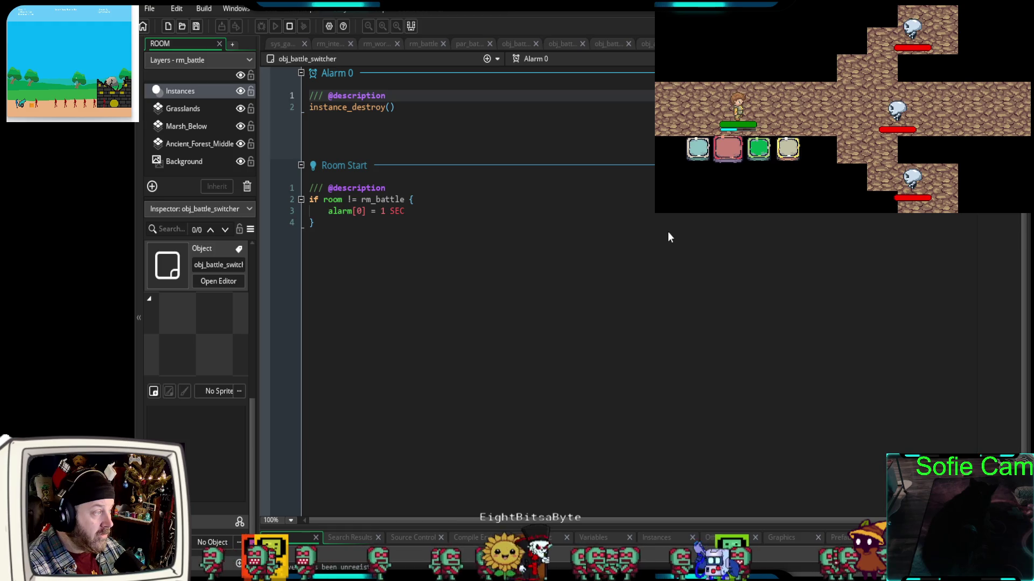
Add a blank line after instance_destroy() in obj_battle_switcher's Alarm 0 event
left_click(360, 124)
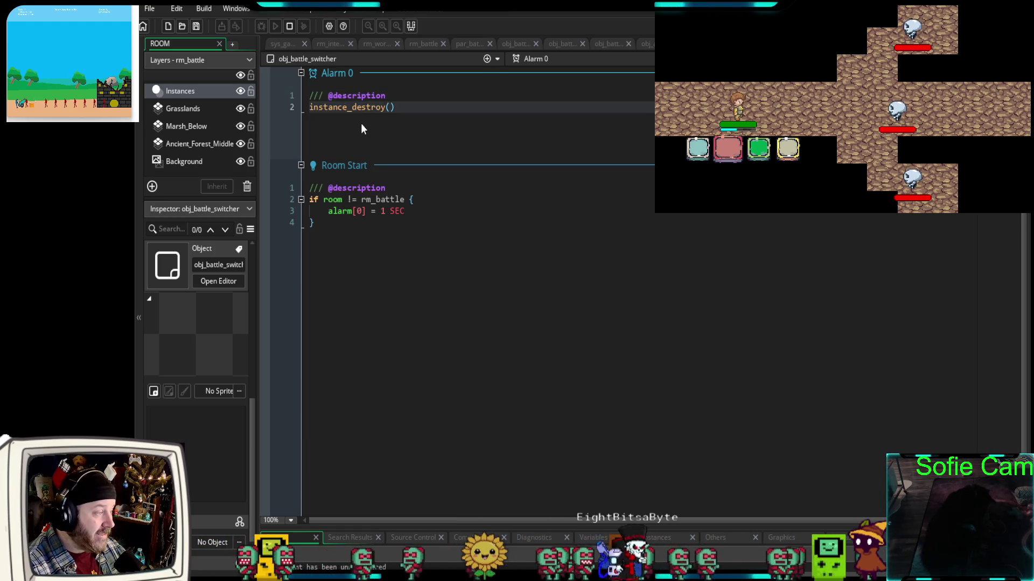
left_click(410, 110)
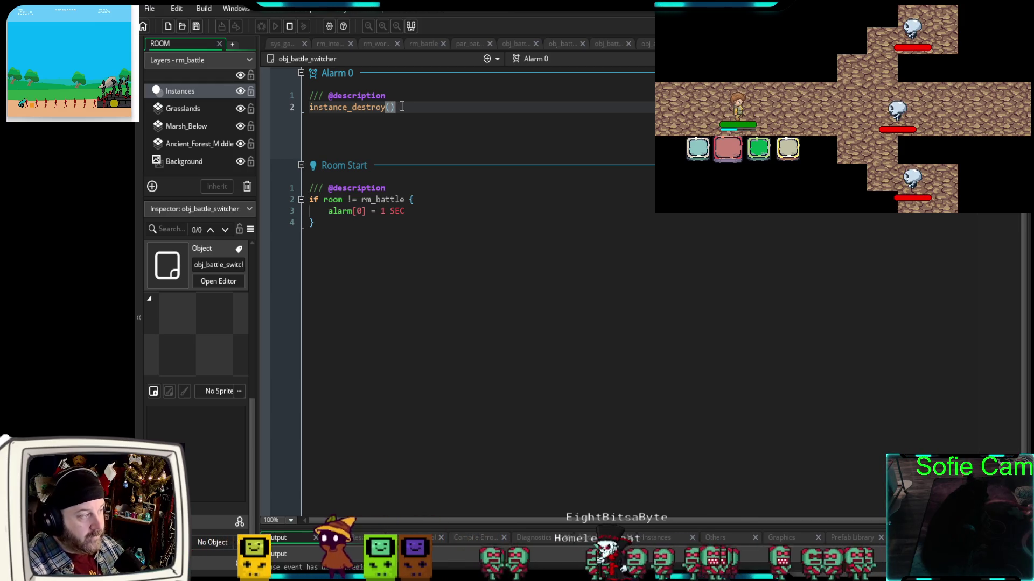
key("Return")
key("Return")
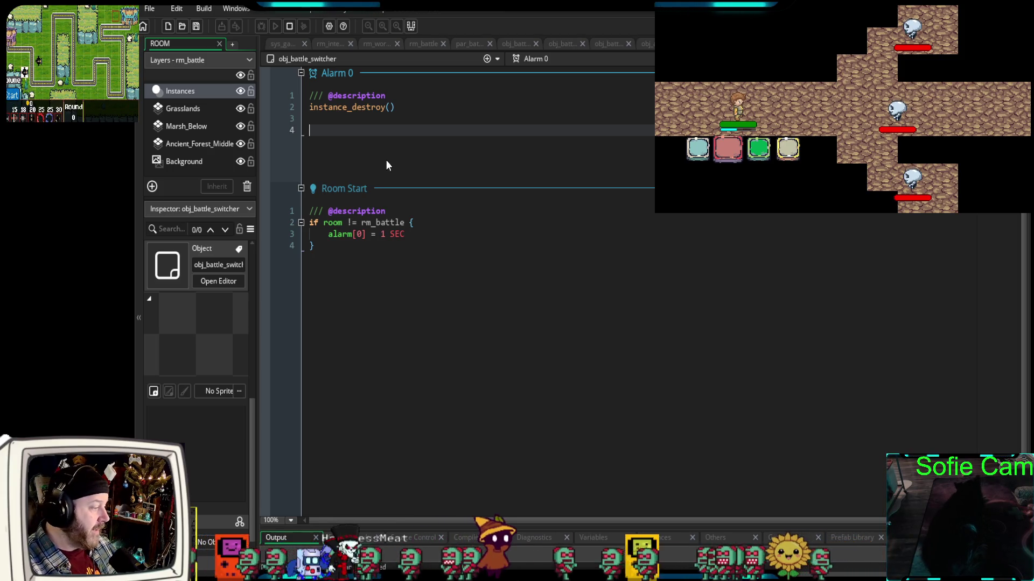
scroll(196, 461, "down", 2)
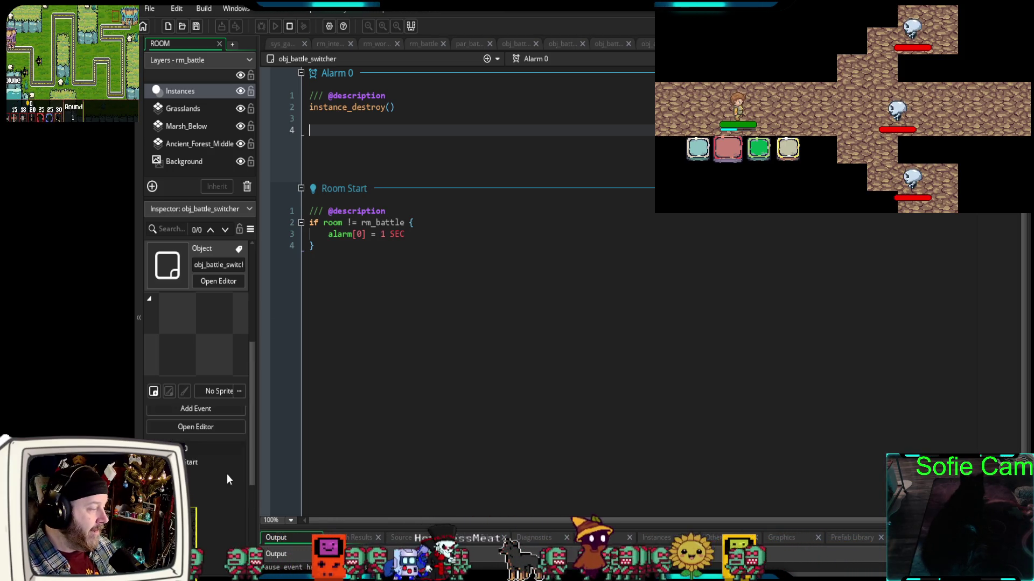
left_click(379, 312)
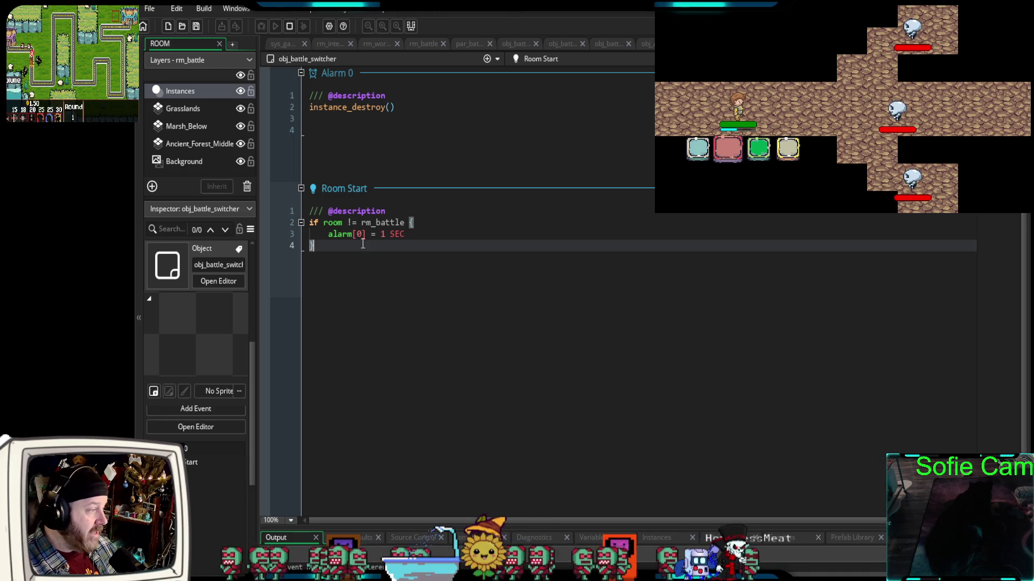
left_click(334, 128)
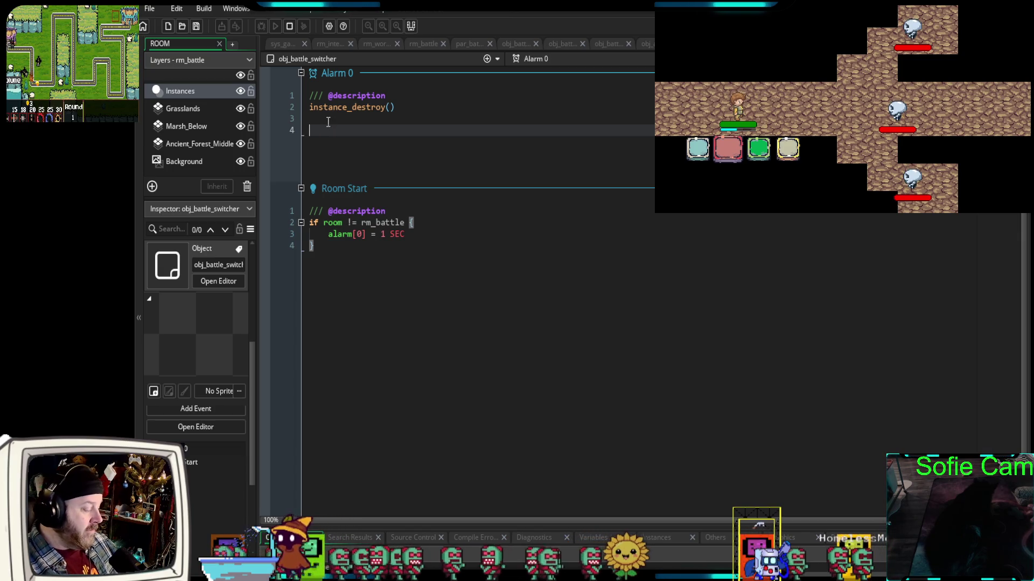
Add x = xstart - 25 and y = ystart to Alarm 0, then relaunch in debug mode
type("x")
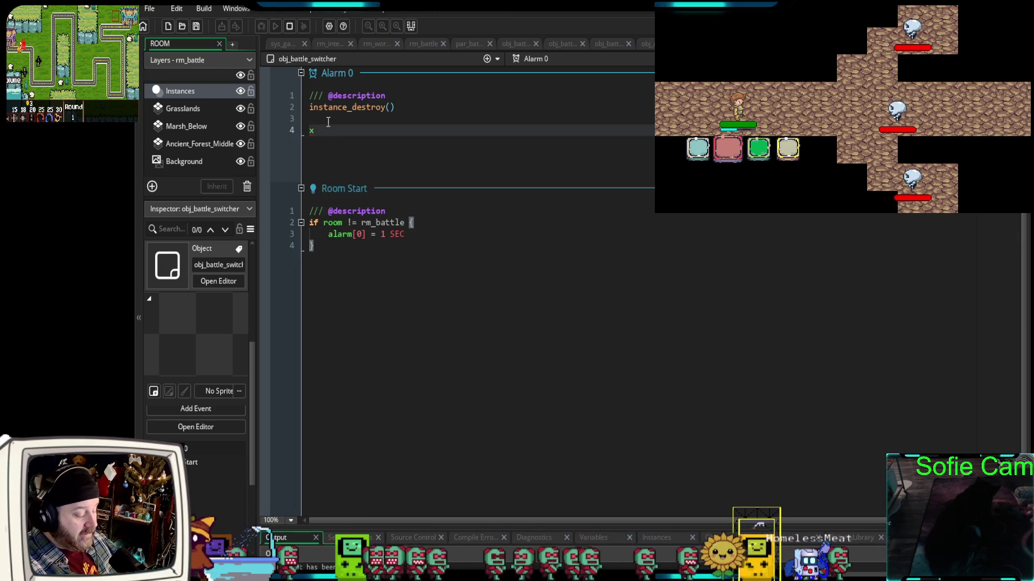
type(" = xstart - 25")
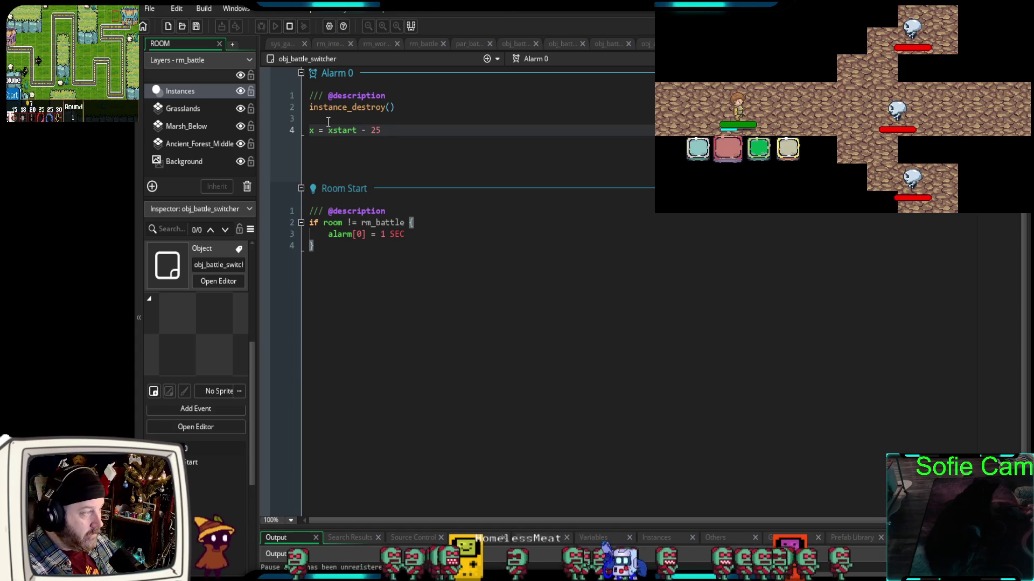
key("Return")
type("y ")
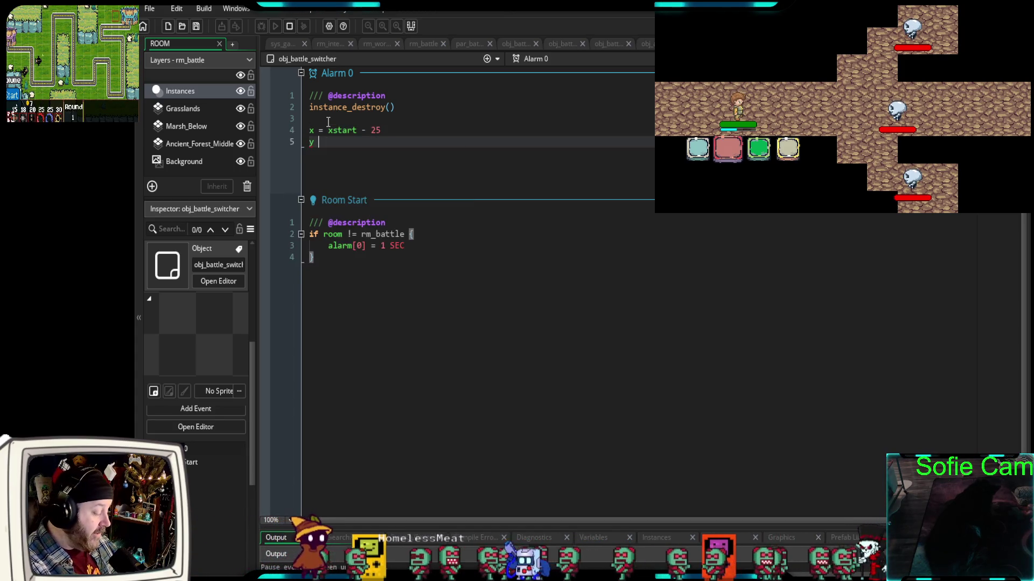
type("= ystart")
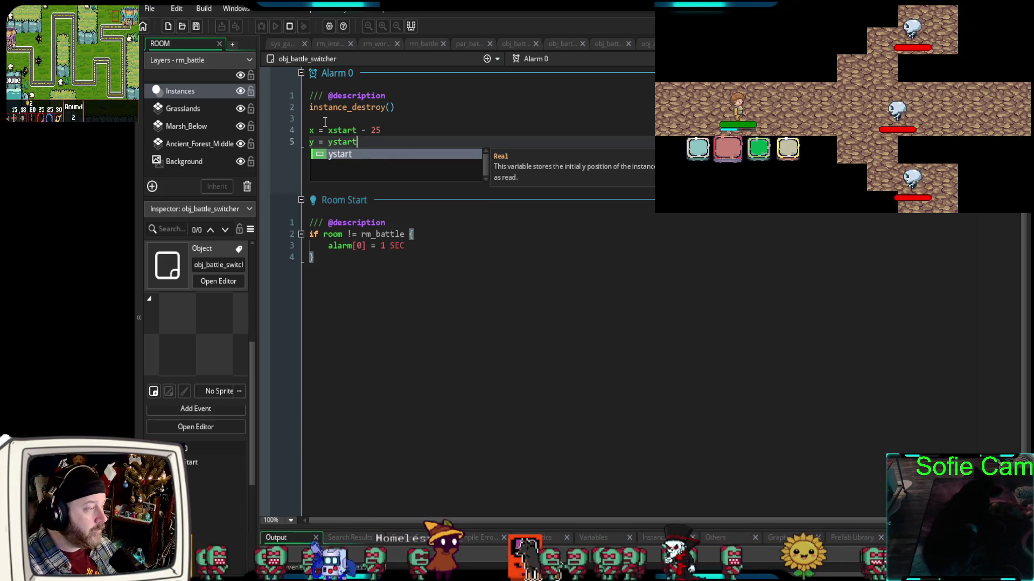
left_click(384, 303)
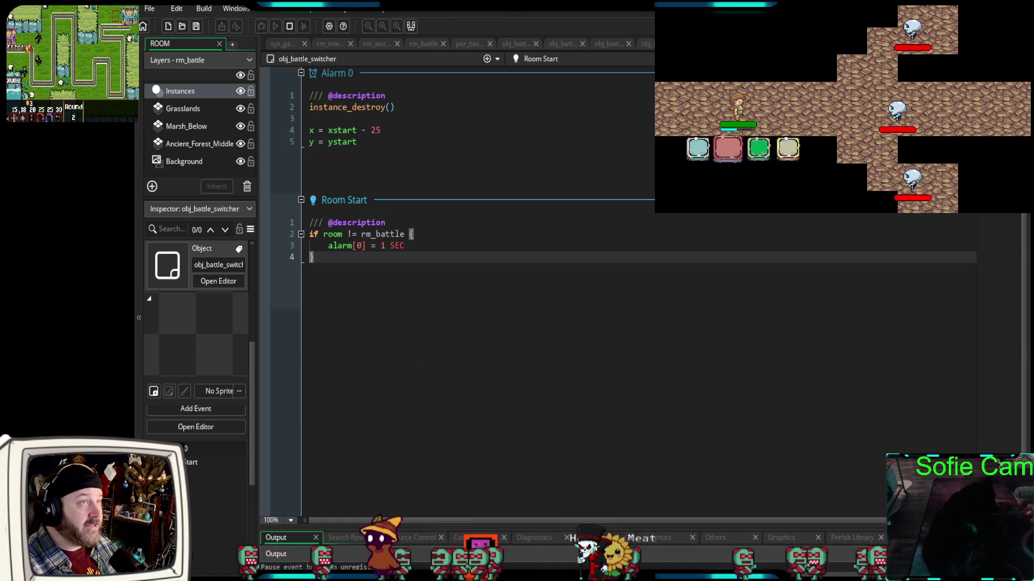
key("shift+F5")
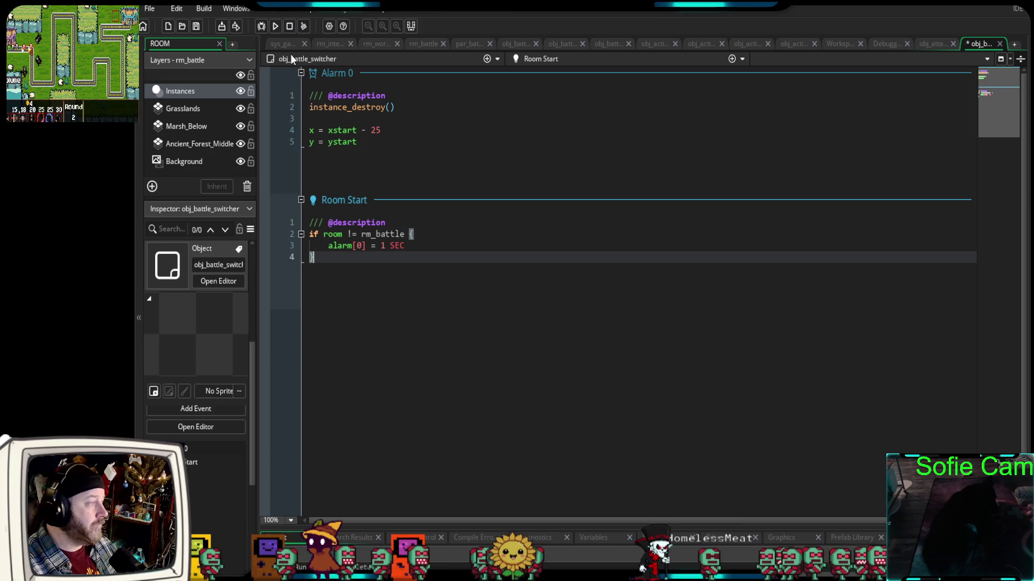
left_click(261, 26)
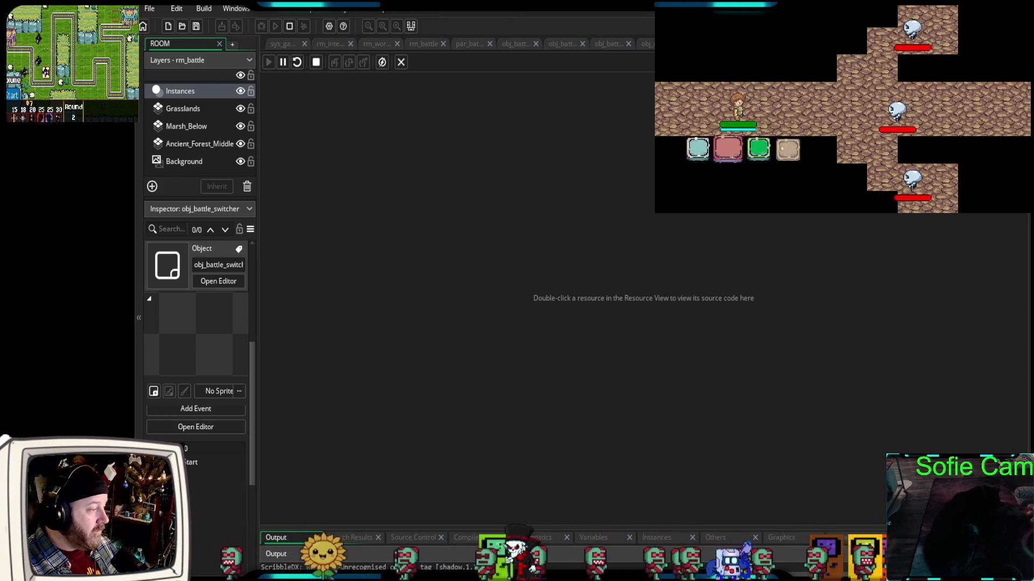
Press the Run action button twice in the battle to test fleeing
left_click(787, 148)
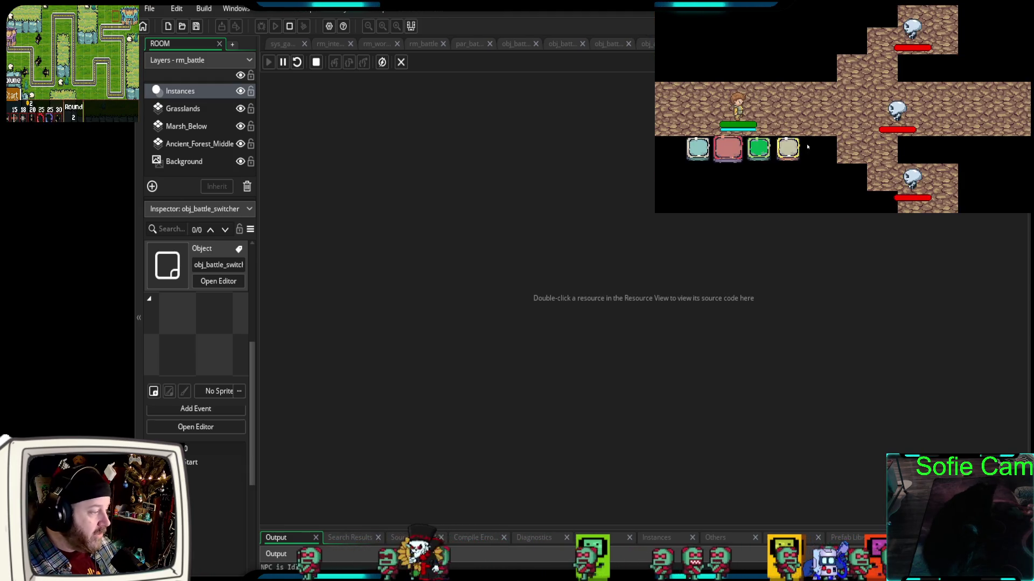
left_click(787, 148)
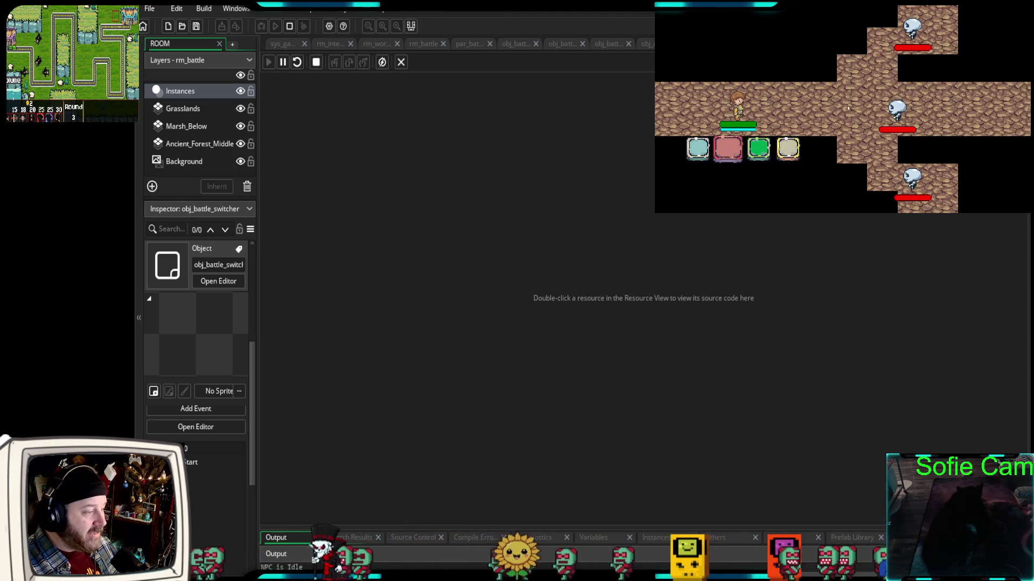